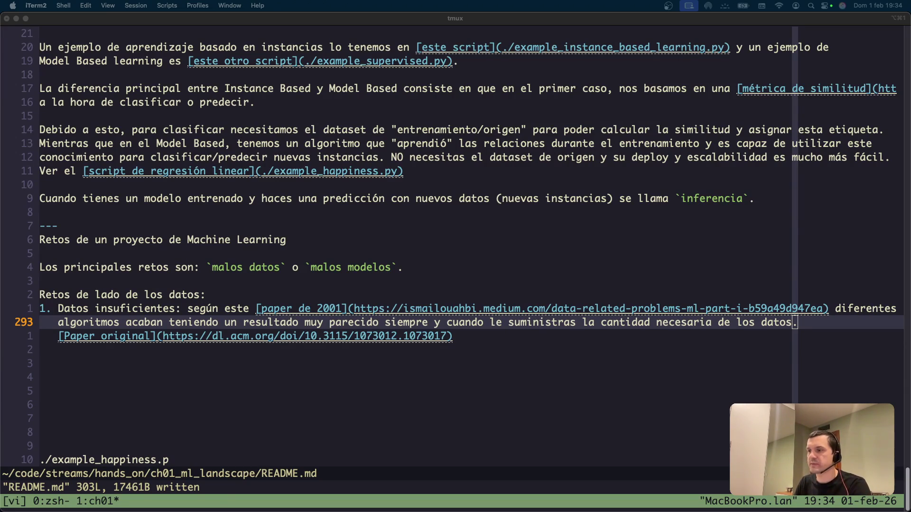
Step: Below the list, start item '1. Datos no representativos: si nuestros datos de entrenamiento no contienen los ejemplos'
click(347, 439)
key(j)
key(j)
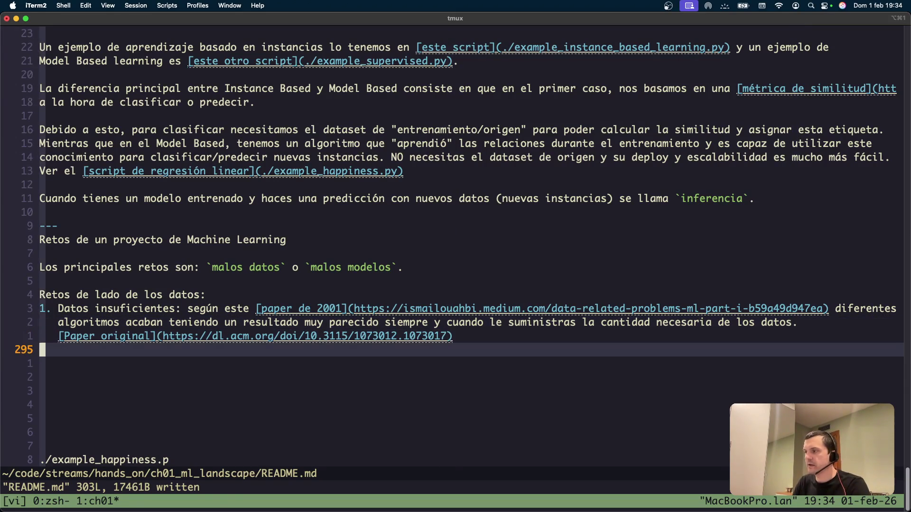
text(i)
text(1. )
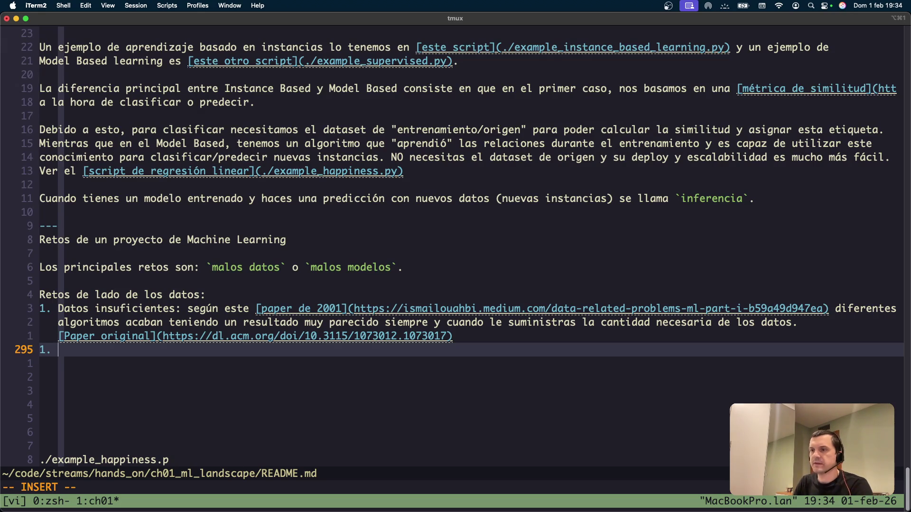
text(Da)
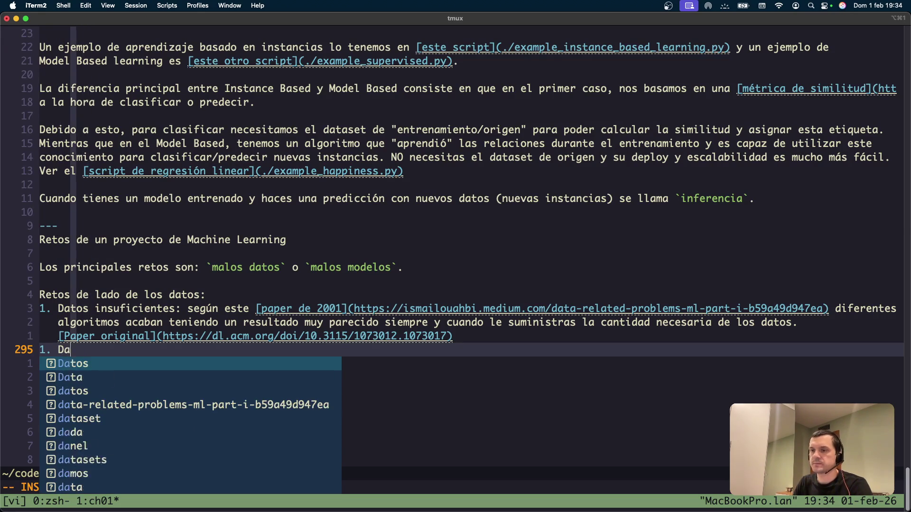
text(tos no represe)
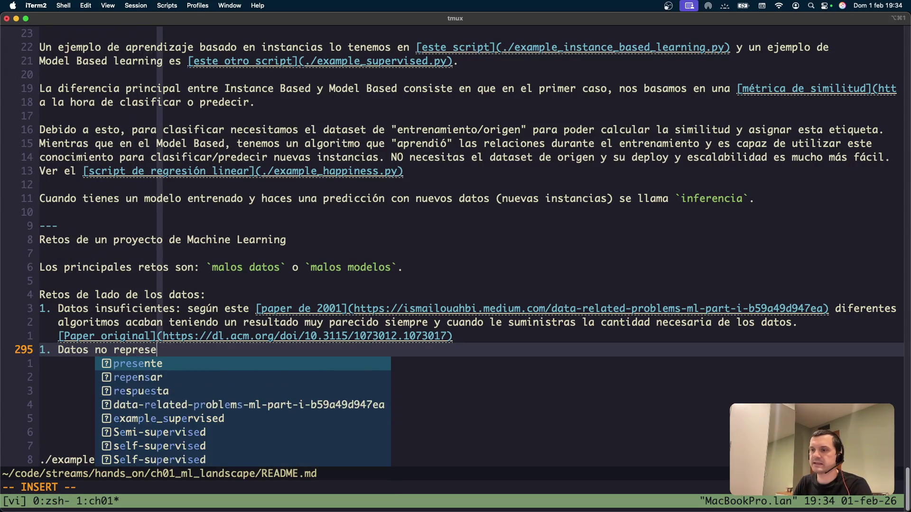
text(ntativos: si )
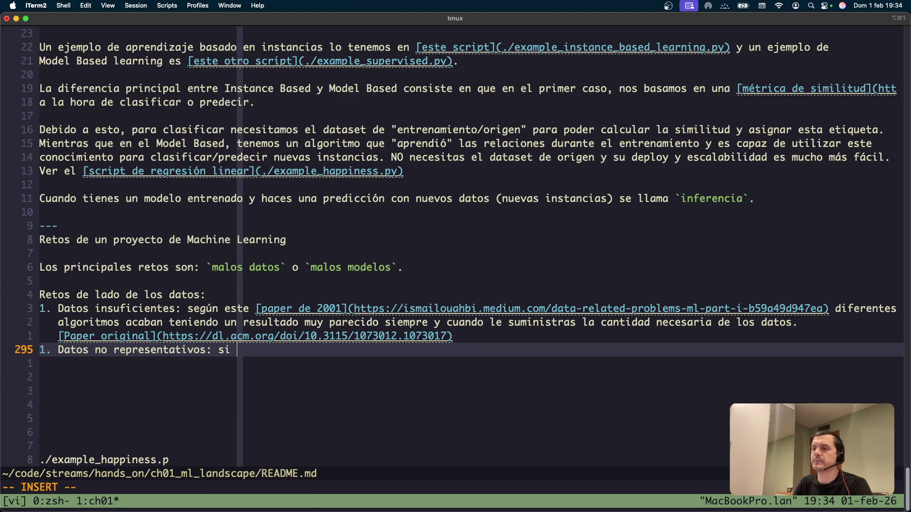
text(nuestros datso de)
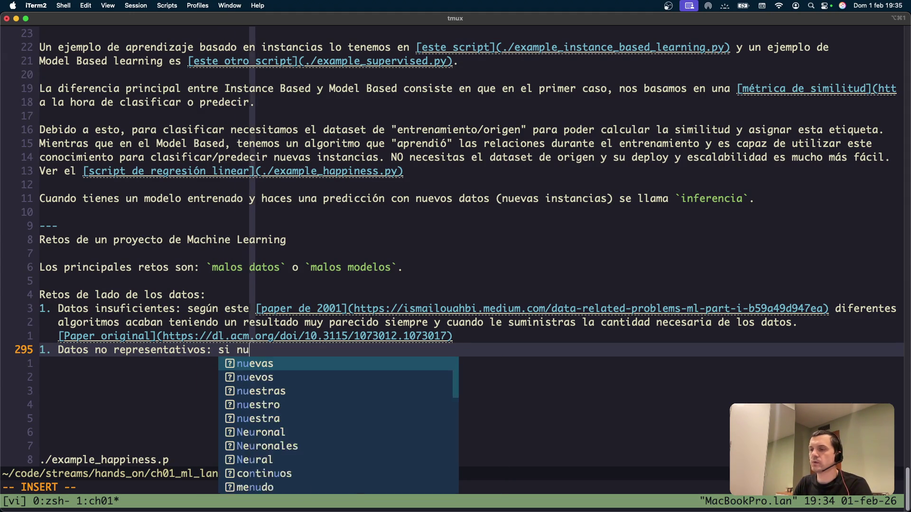
key(BackSpace)
key(BackSpace)
key(BackSpace)
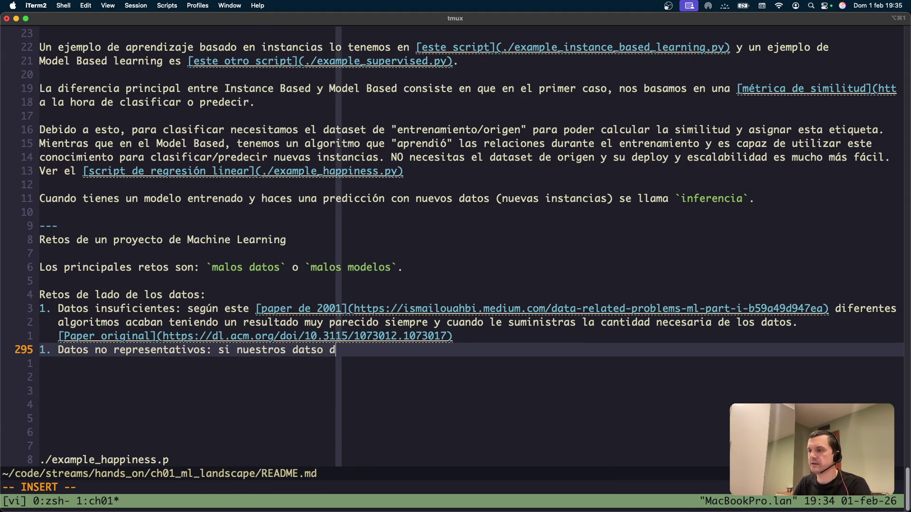
text(atos de entreanaien)
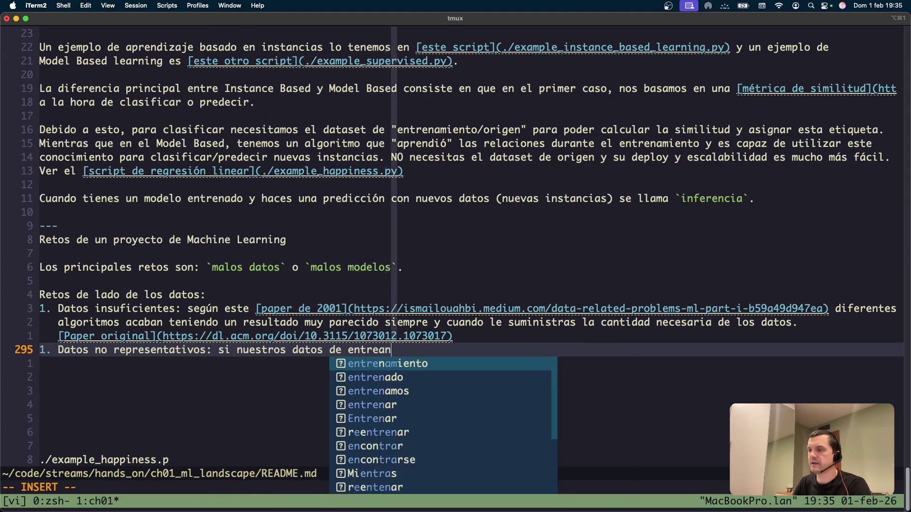
key(BackSpace)
key(BackSpace)
key(BackSpace)
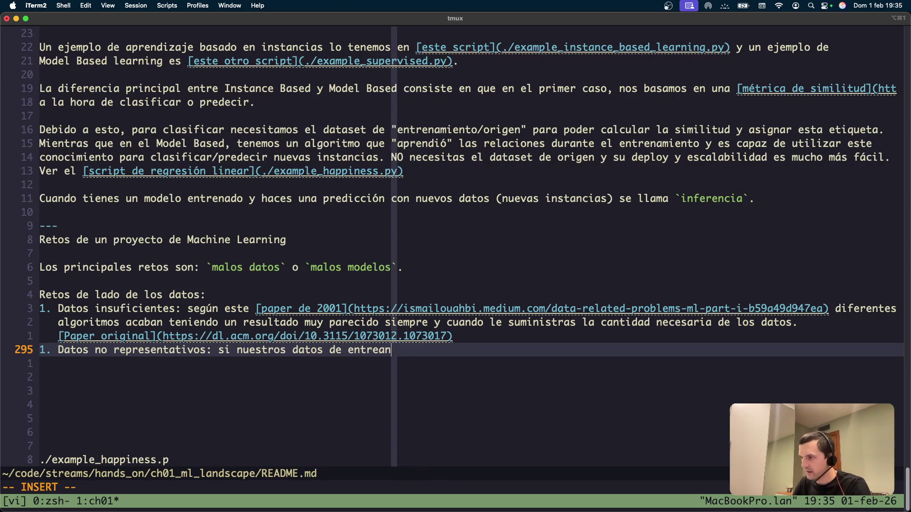
key(BackSpace)
key(BackSpace)
text(namiento no )
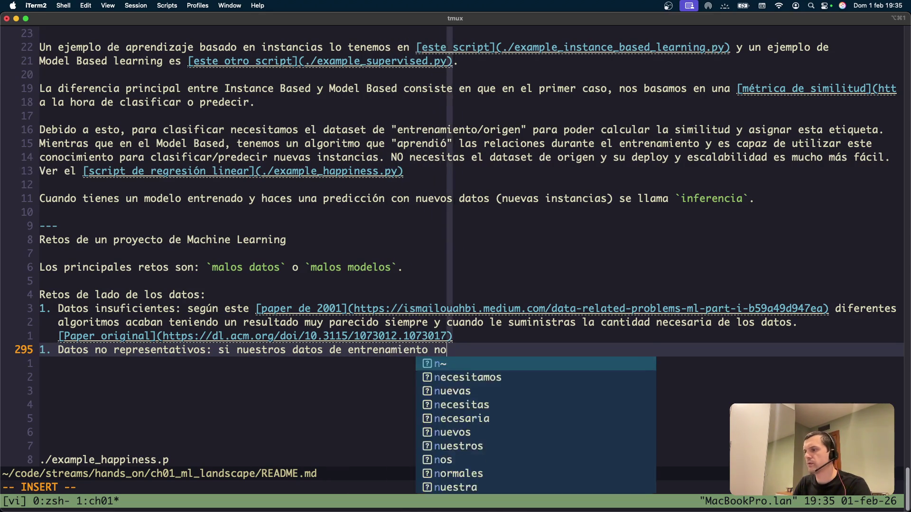
text(contienen )
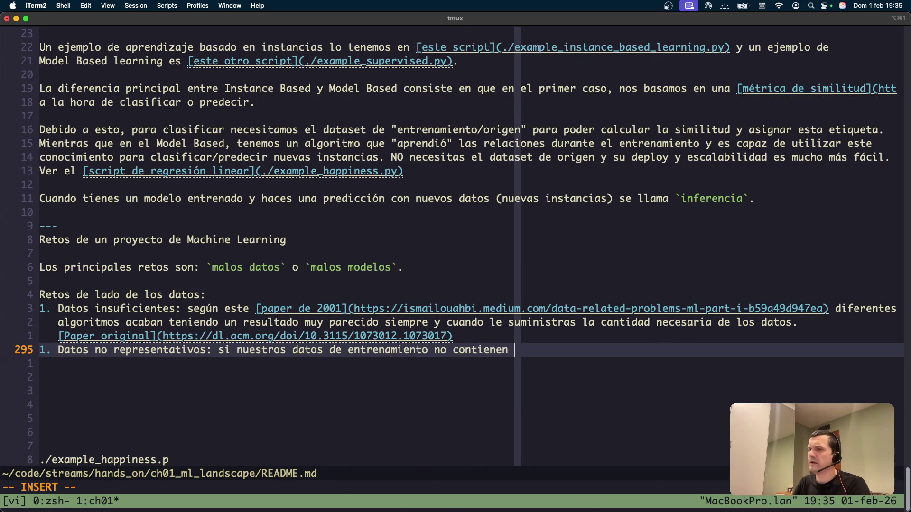
text(los ej)
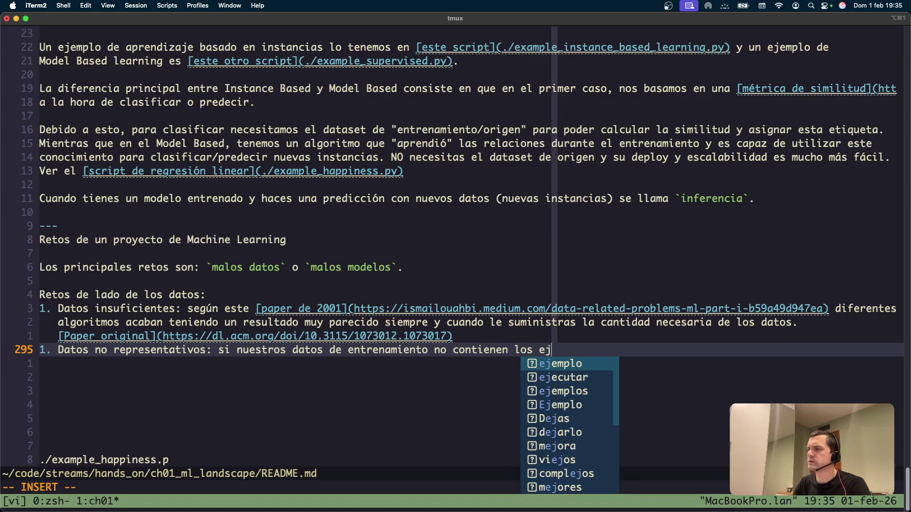
key(BackSpace)
key(BackSpace)
key(BackSpace)
text(los )
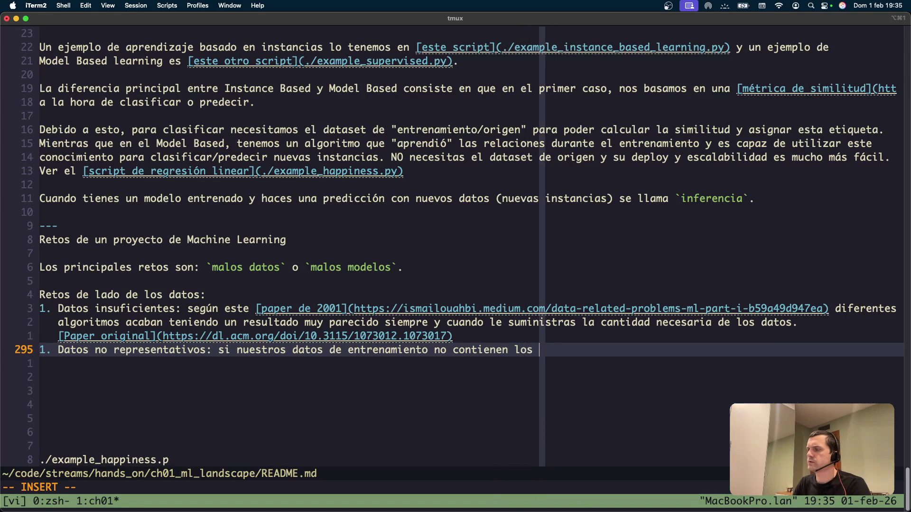
text(ejemplos )
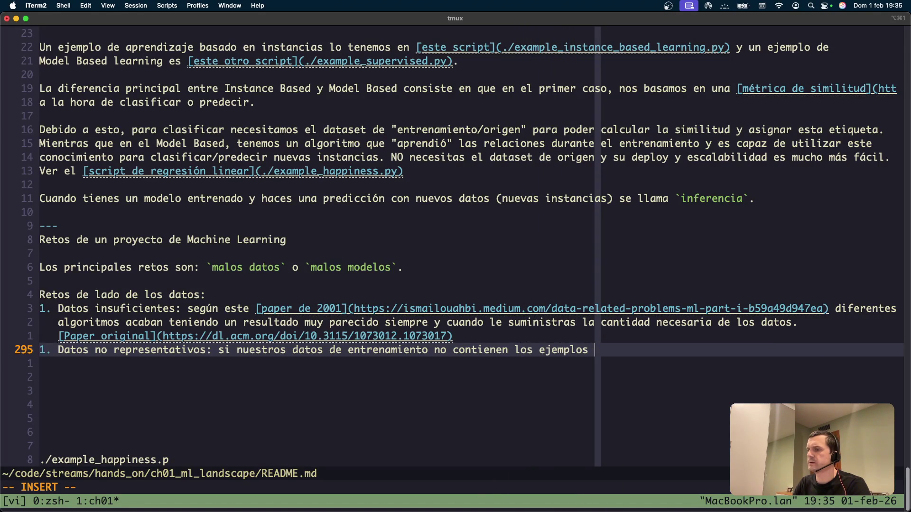
text(que vamos a querere)
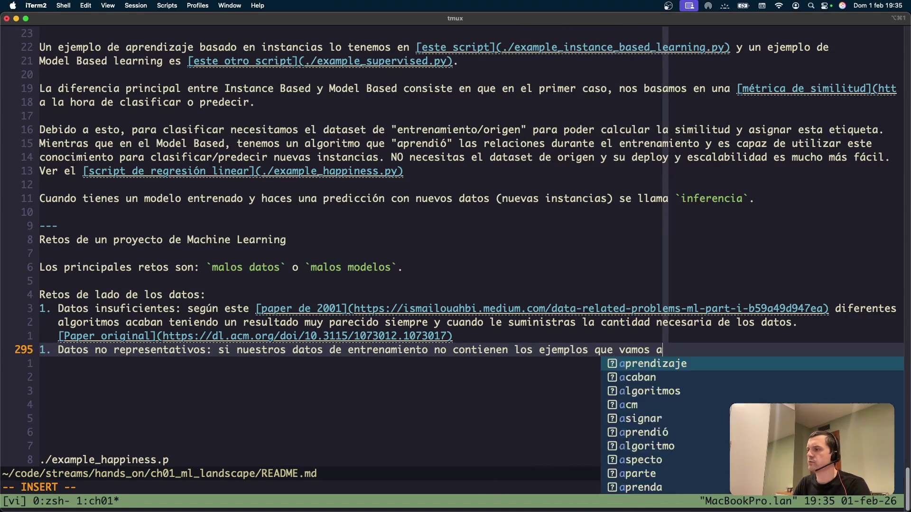
key(BackSpace)
text(p)
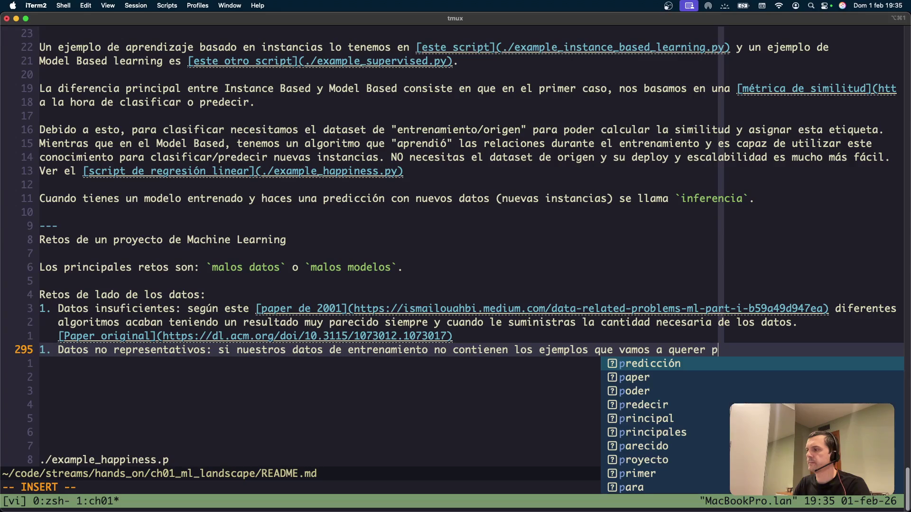
key(BackSpace)
key(BackSpace)
Step: Rewrite the ending to 'todos los ejemplos que queremos que el modelo generalice.'
key(Escape)
key(b)
key(b)
key(b)
key(b)
key(b)
key(b)
key(h)
key(shift+c)
text(todos )
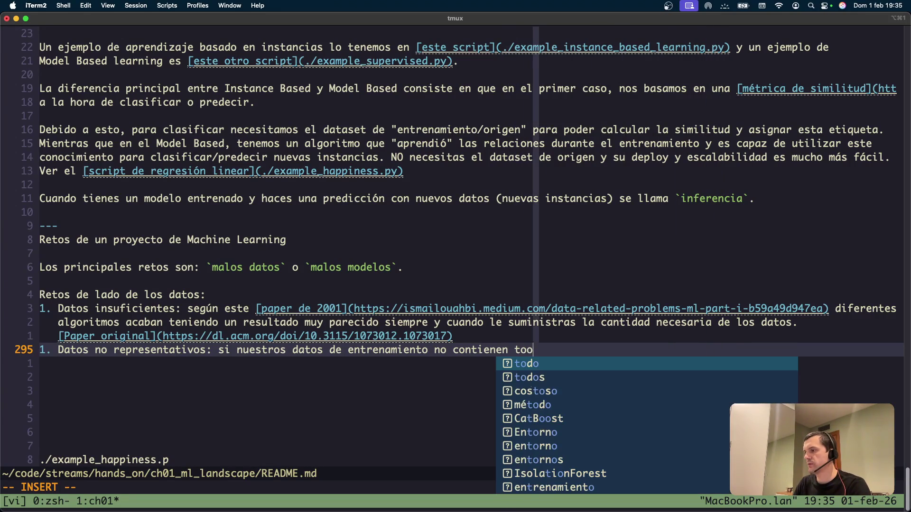
text(los ejemplos)
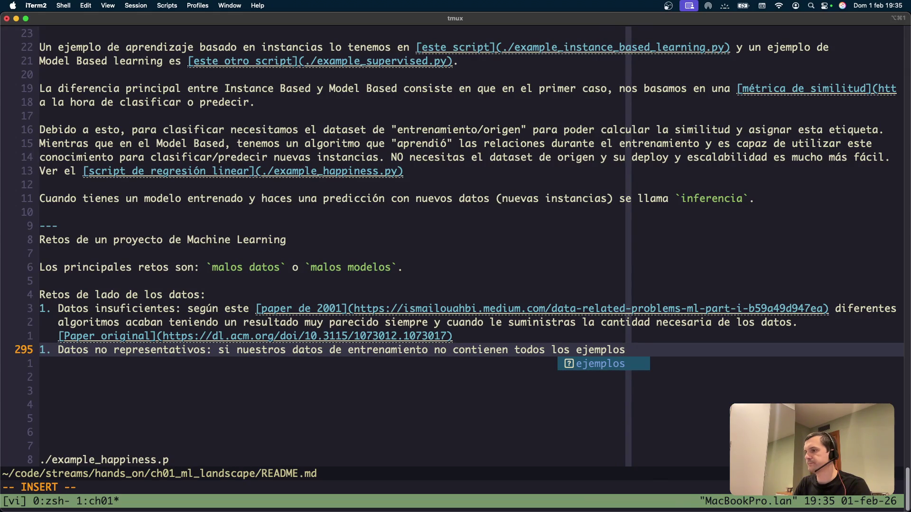
text(,)
key(BackSpace)
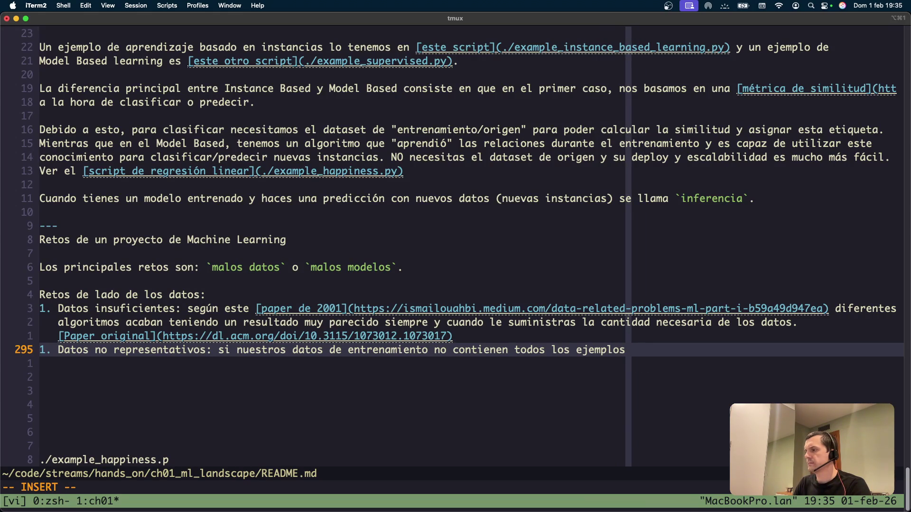
key(Escape)
key(b)
key(b)
key(b)
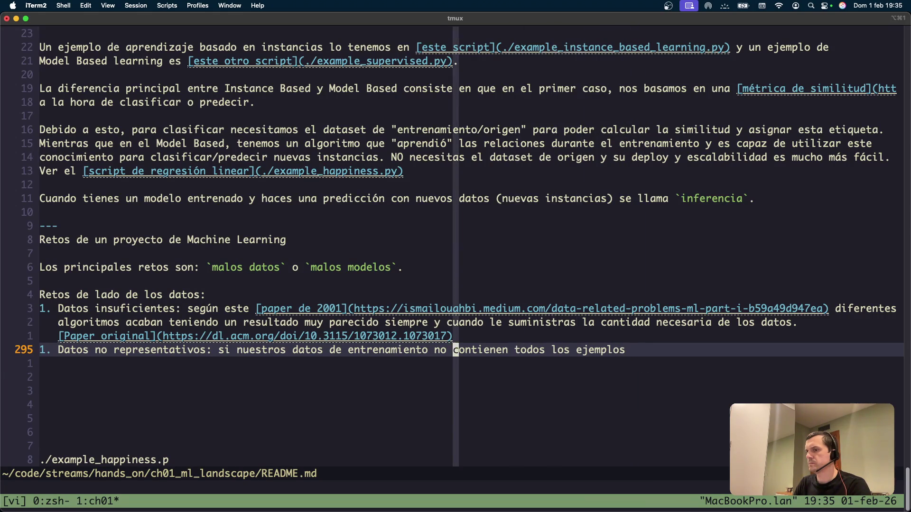
key(A)
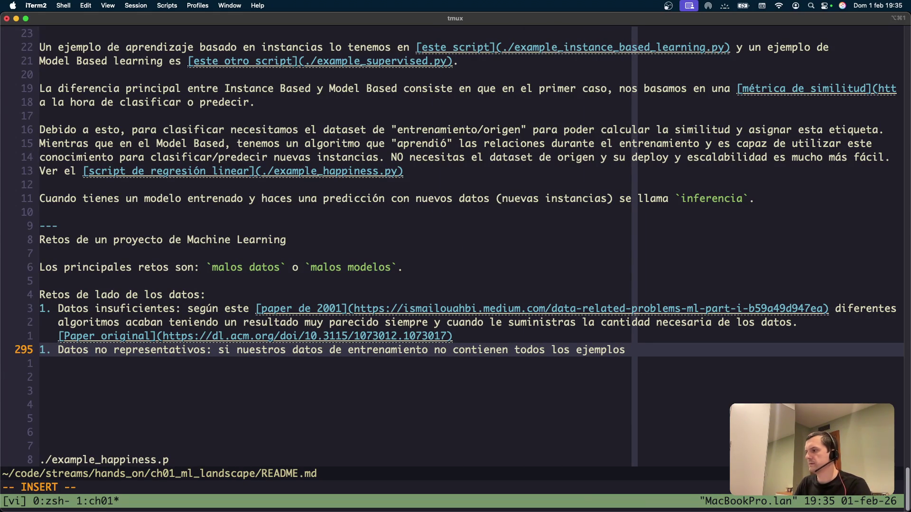
text( que p)
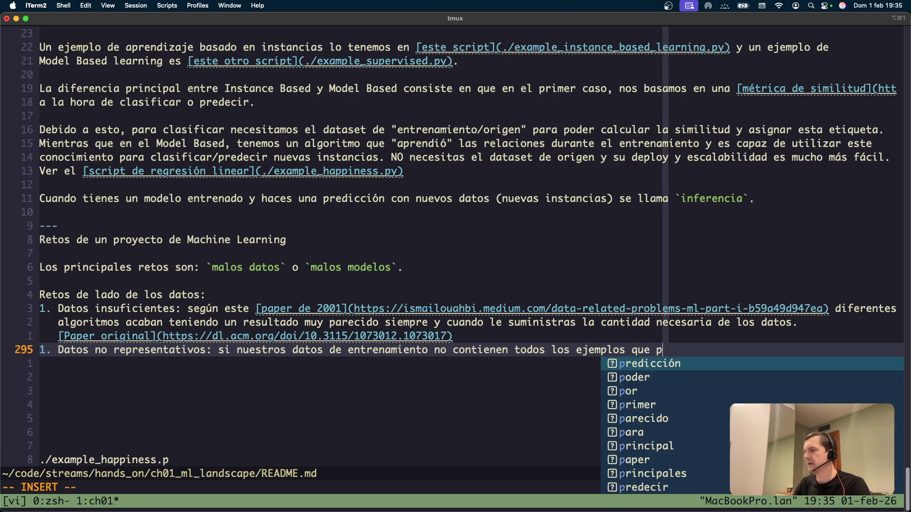
key(BackSpace)
text(queremos que )
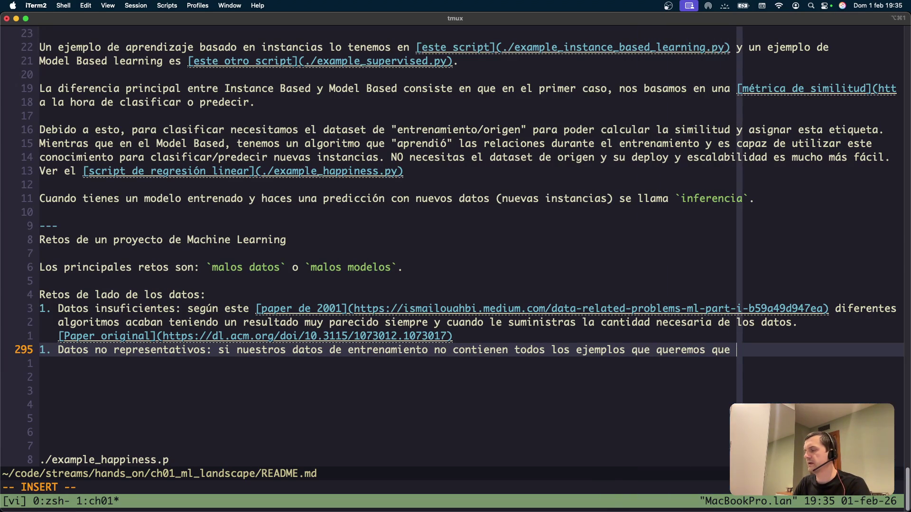
text(el modelo gen)
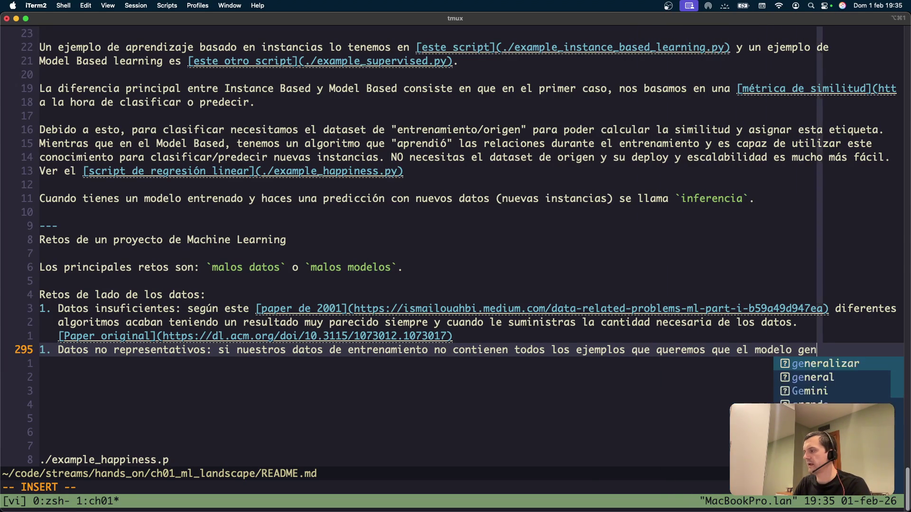
text(eralice)
key(Return)
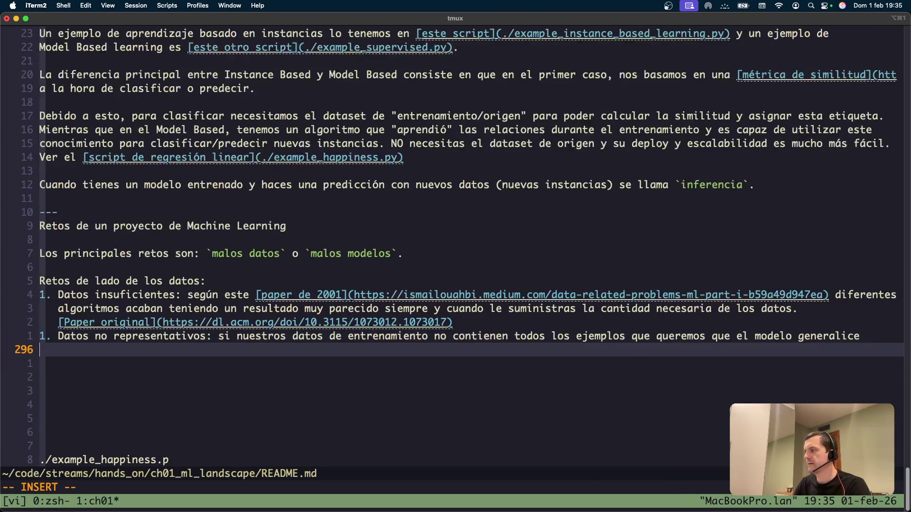
key(BackSpace)
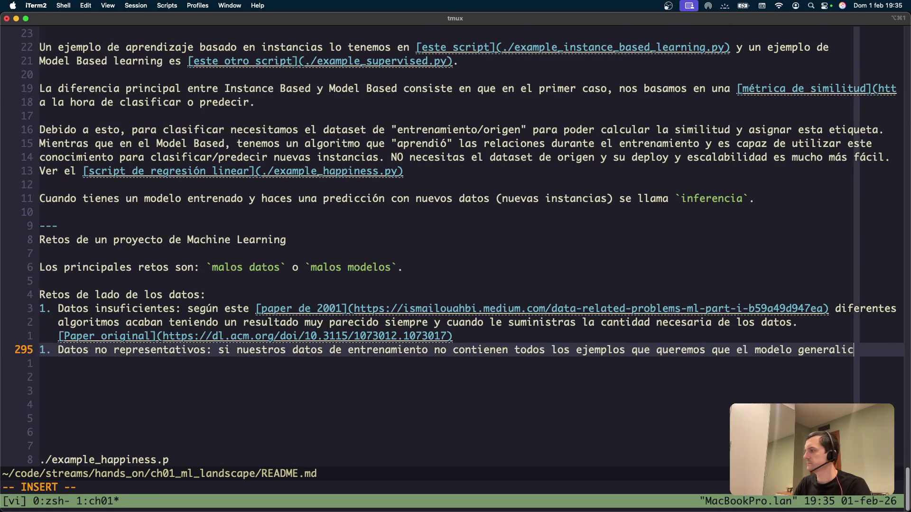
text(.)
key(Return)
key(BackSpace)
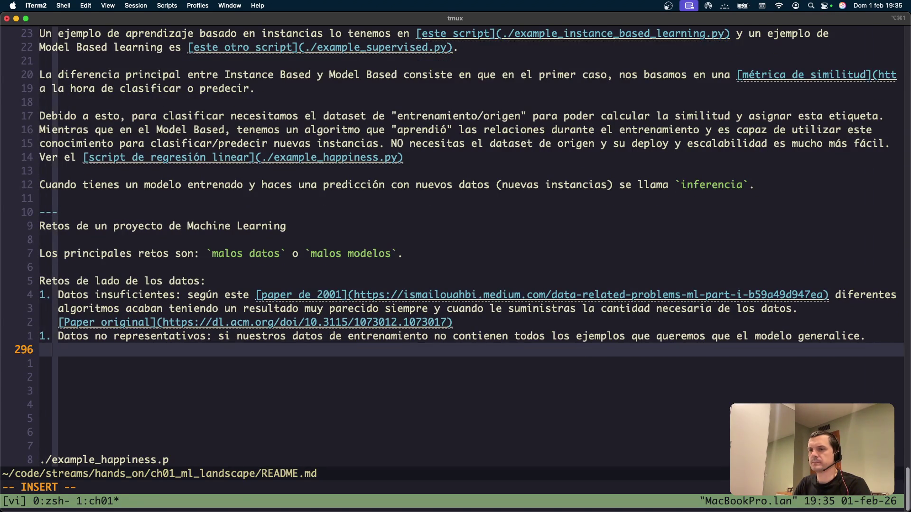
Step: Add a sentence saying the model 'queda corto' on kinds of examples it hasn't seen, then save
text(p)
key(BackSpace)
key(Tab)
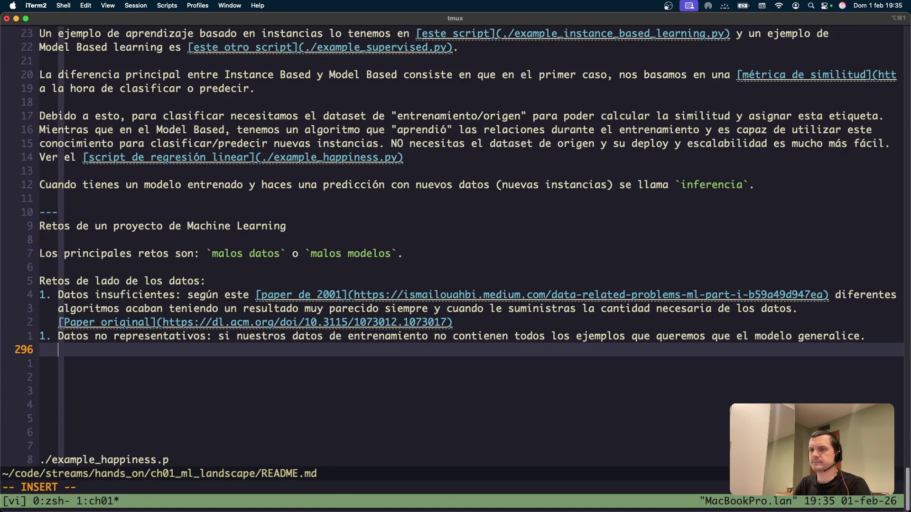
text(Puede llegar a pas)
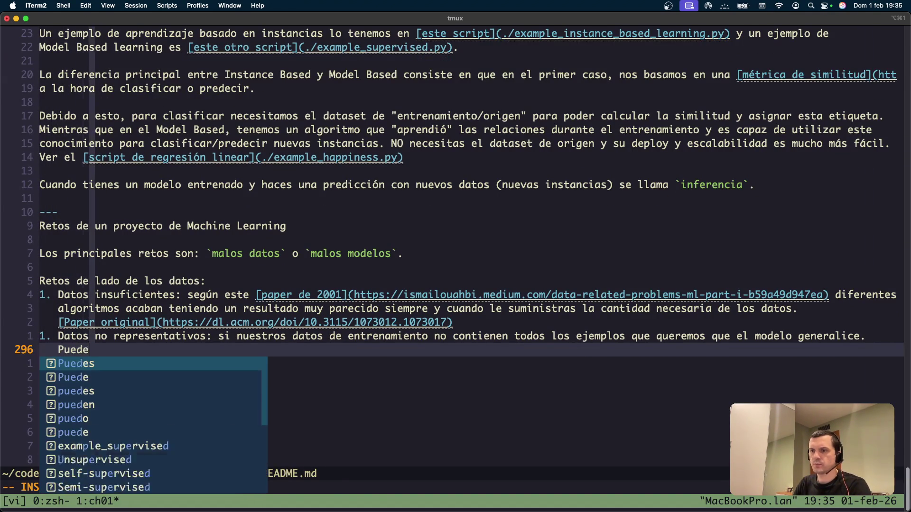
text(ar que cuando)
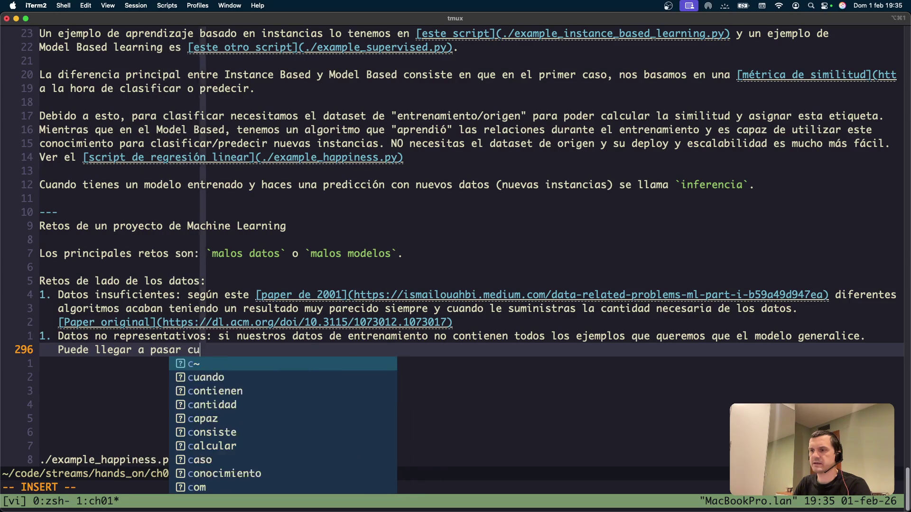
text( haces una predicc)
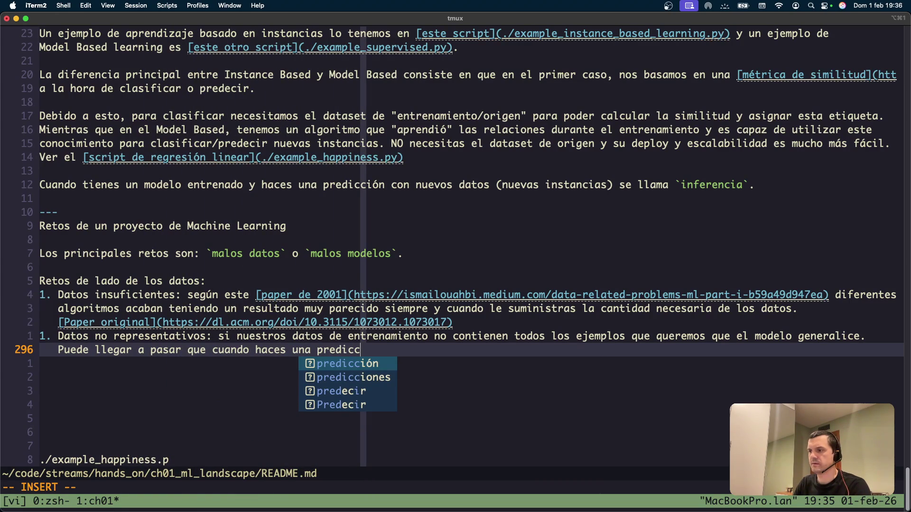
text(i´)
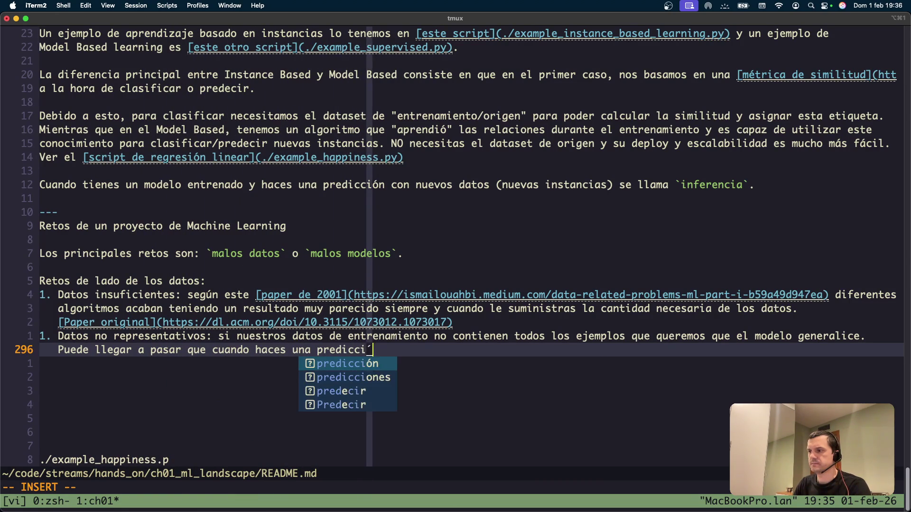
key(BackSpace)
text(ón tu modelo s)
text(e ")
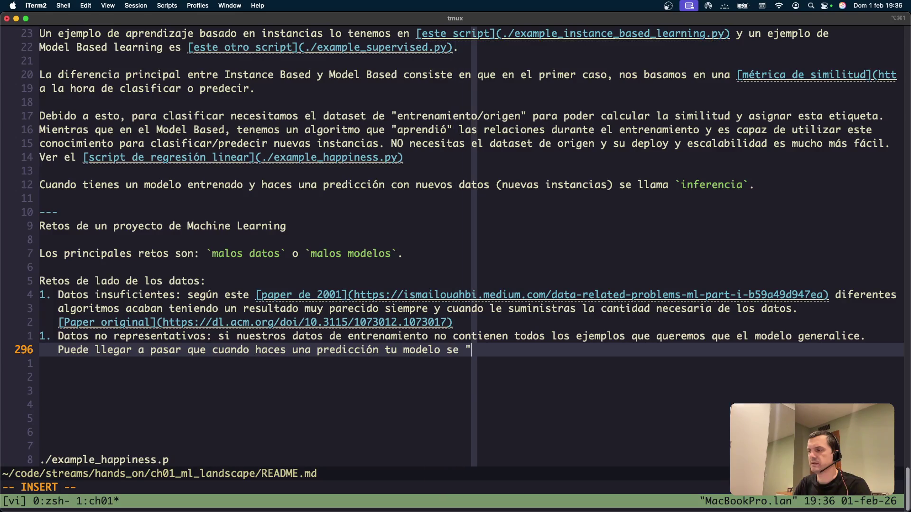
text(queda corot" )
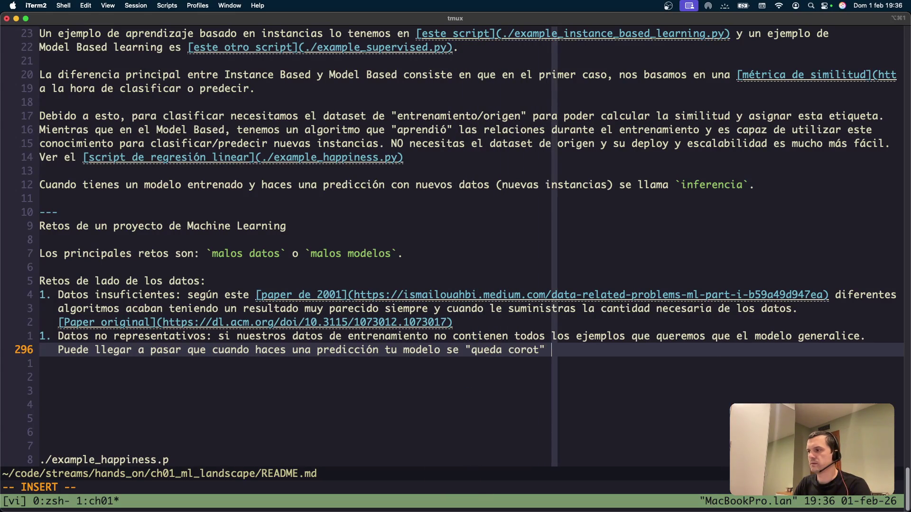
key(BackSpace)
key(BackSpace)
key(BackSpace)
key(BackSpace)
text(to" porque)
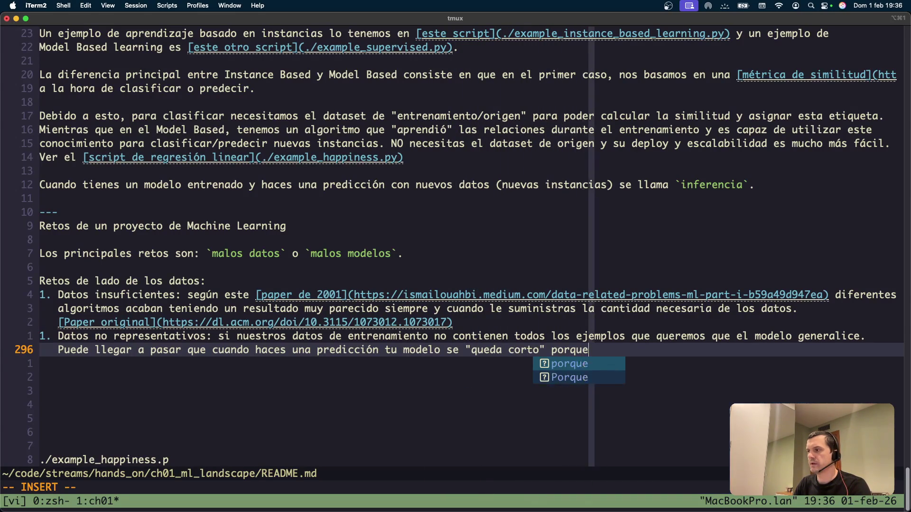
text( no ha visto este tipo de ee)
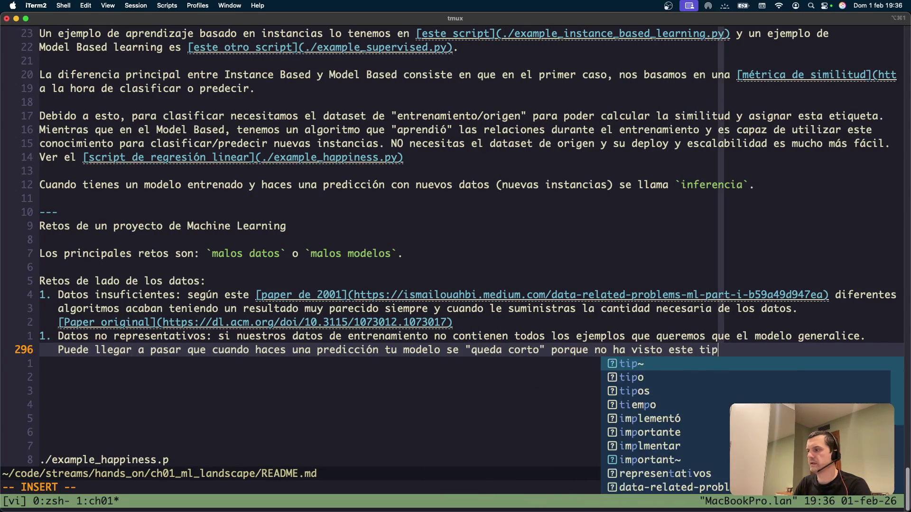
key(BackSpace)
text(je)
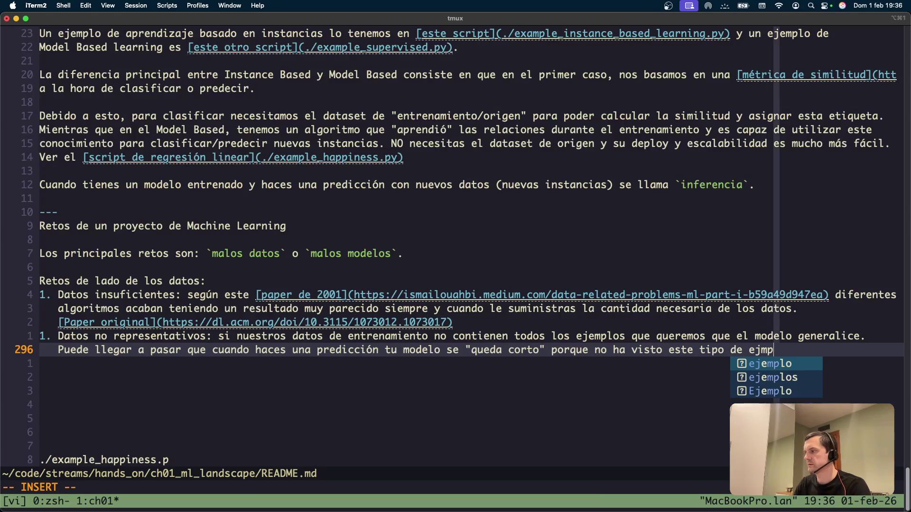
text(m)
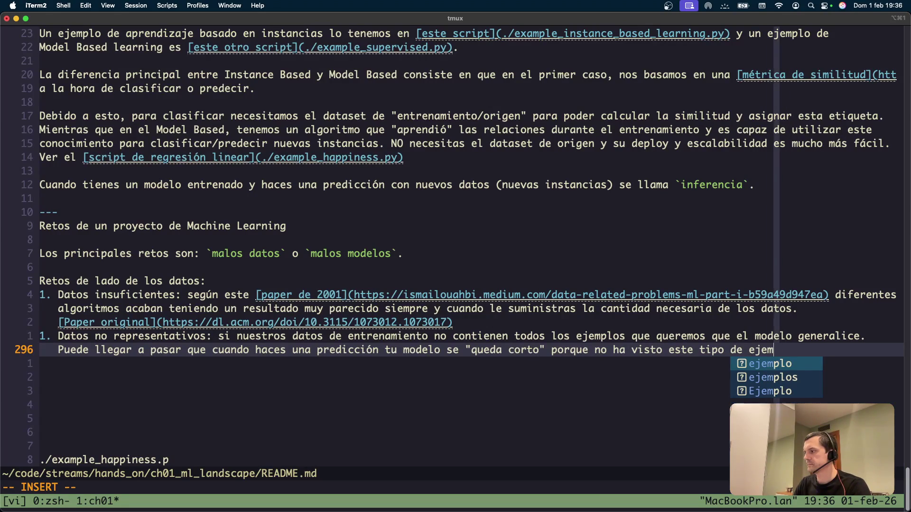
text(plos.)
key(Escape)
text(:w)
key(Return)
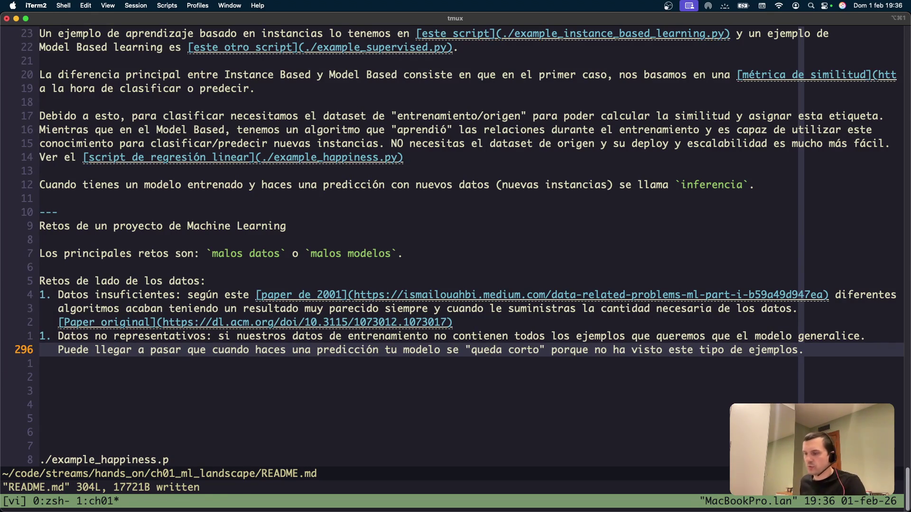
Step: Add a new line 'Por ejemplo: si en nuestro' with link text 'script ./example_happiness.py'
key(o)
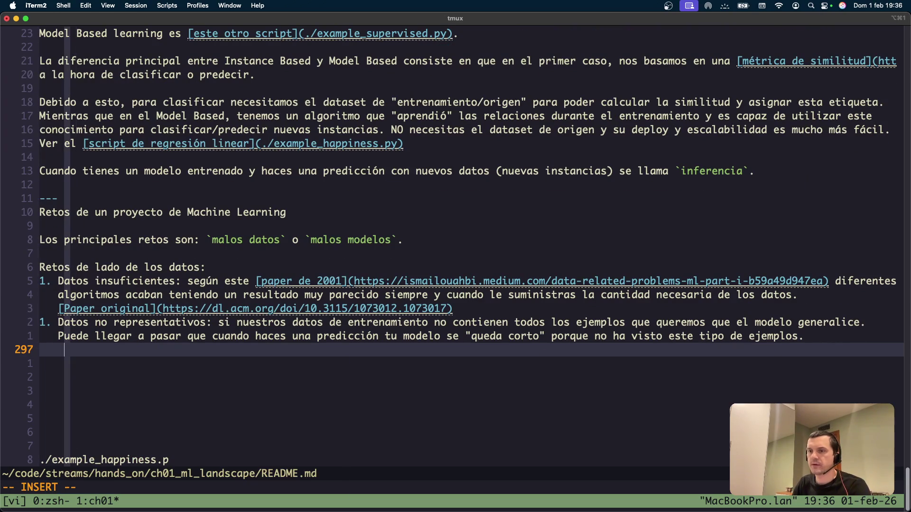
text(Por ej)
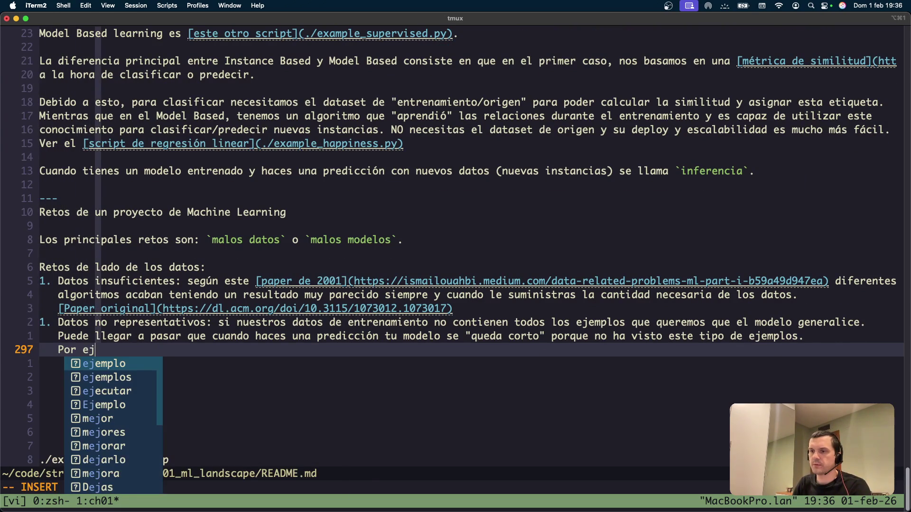
text(emplo: si )
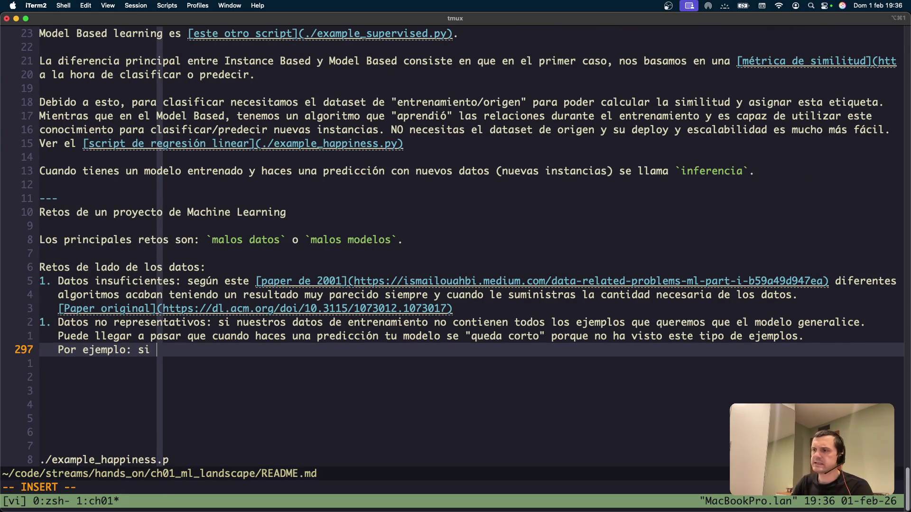
text(en nuestro )
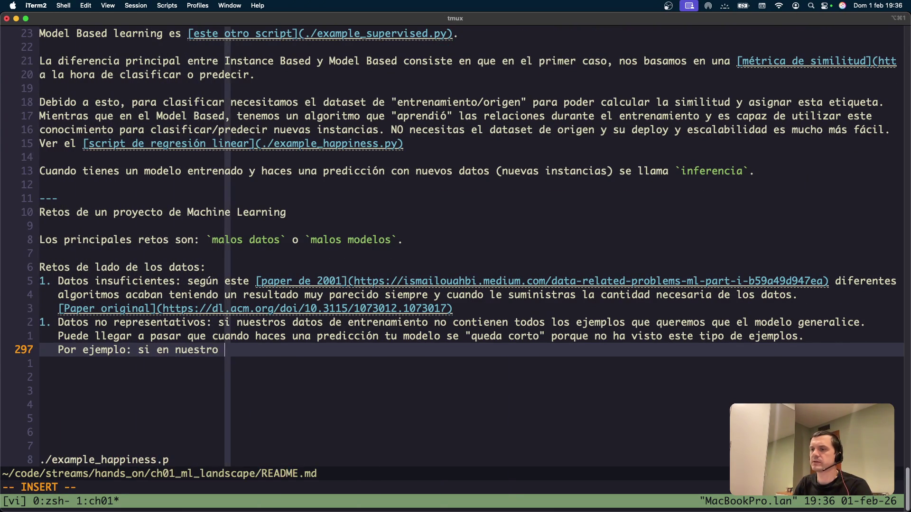
text(dataset de)
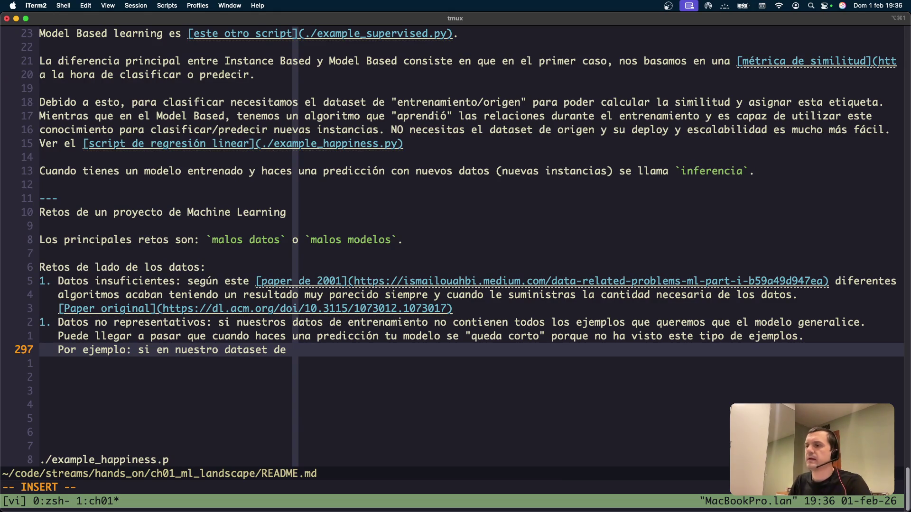
key(BackSpace)
key(BackSpace)
key(BackSpace)
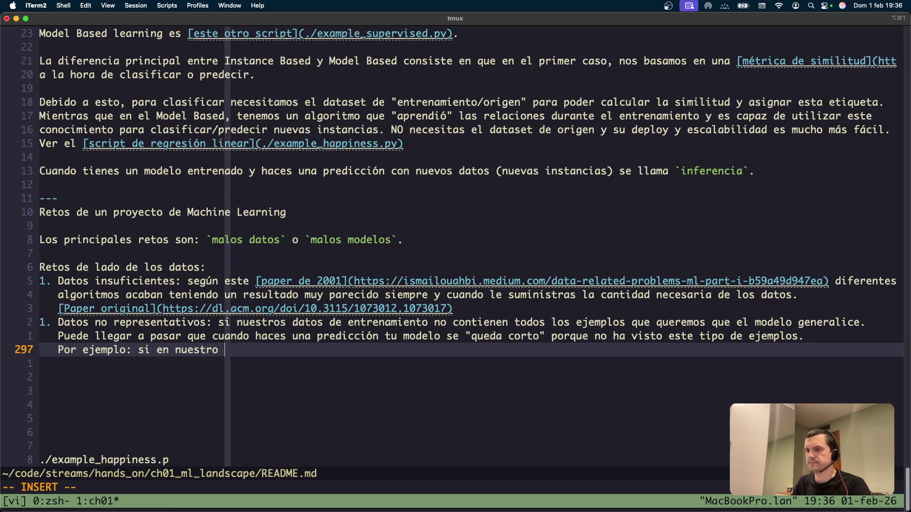
text(escrip)
key(BackSpace)
key(BackSpace)
key(BackSpace)
text([]()
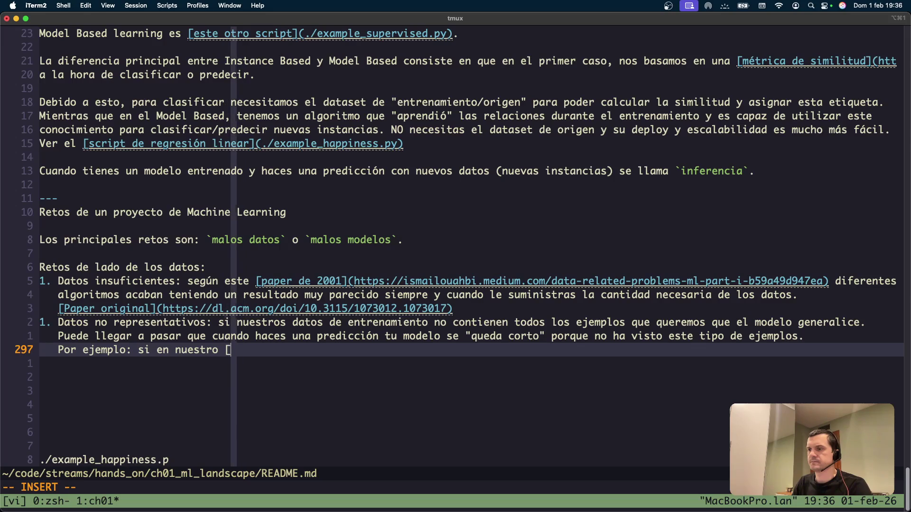
key(Escape)
text(hiescript)
key(BackSpace)
key(BackSpace)
key(BackSpace)
text(scrit)
key(BackSpace)
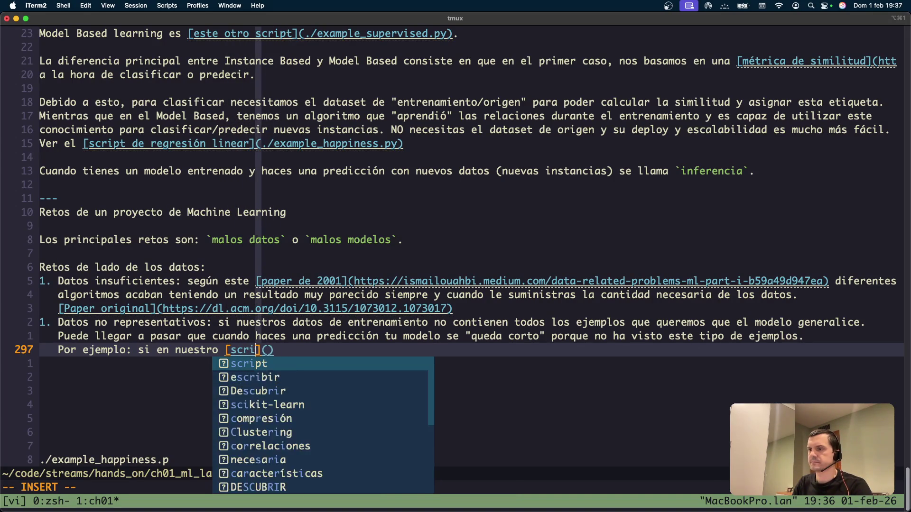
text(pt ./exa)
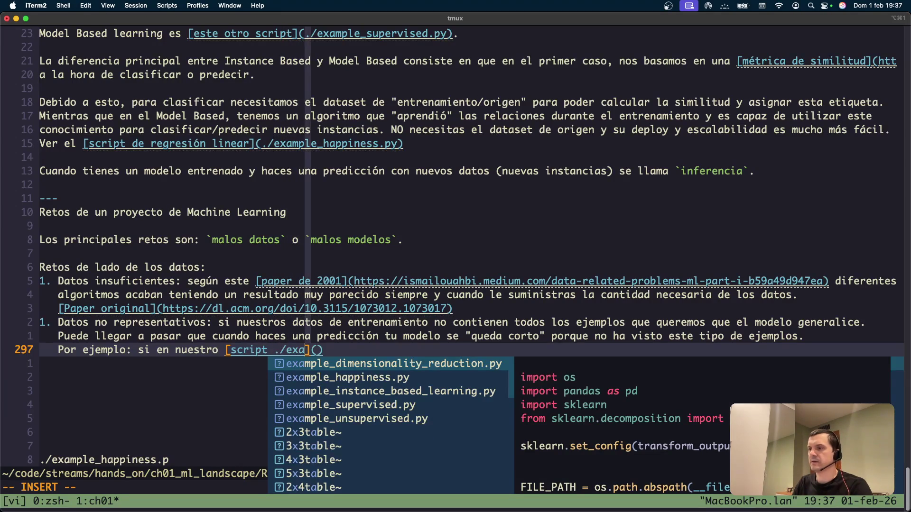
text(mple_h)
key(Return)
Step: Set the link target to ./example_happiness.py, save README.md, and switch to the shell window
key(Right)
key(Right)
text(./su)
key(Return)
key(BackSpace)
key(BackSpace)
key(BackSpace)
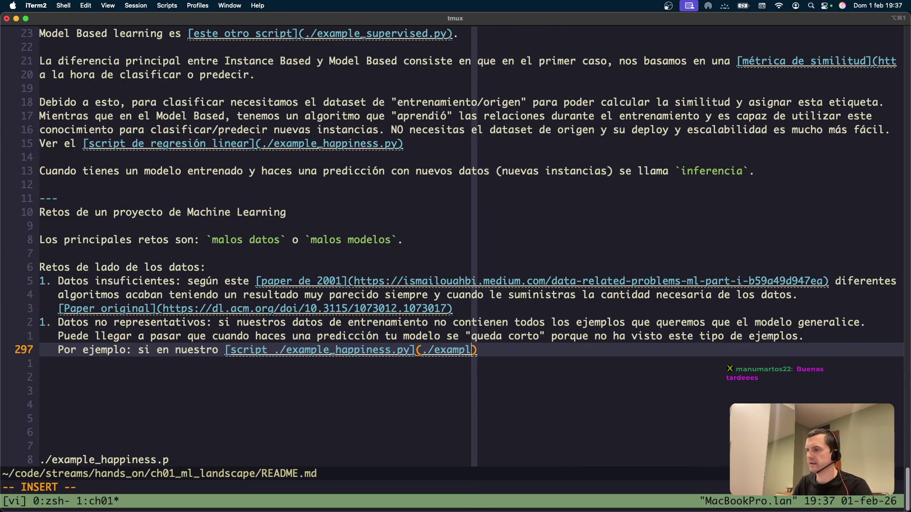
text(e_h)
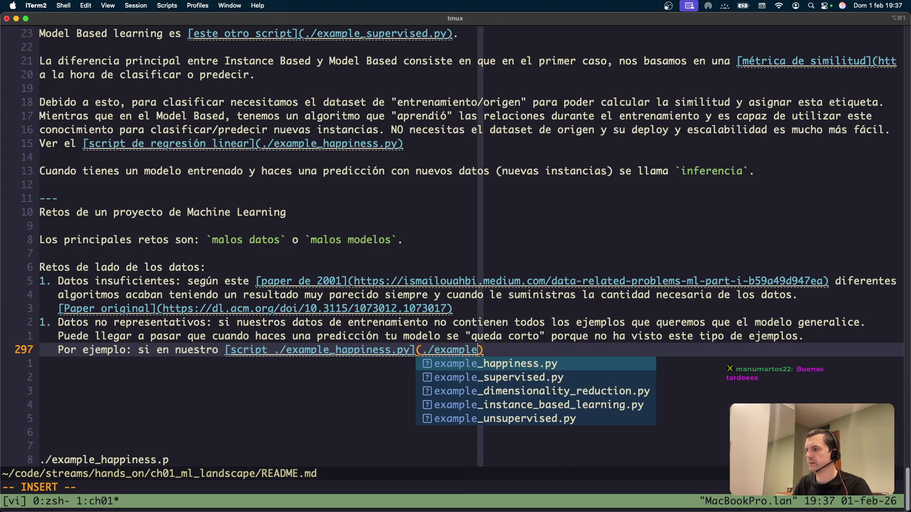
key(Return)
key(Escape)
text(:w)
key(Return)
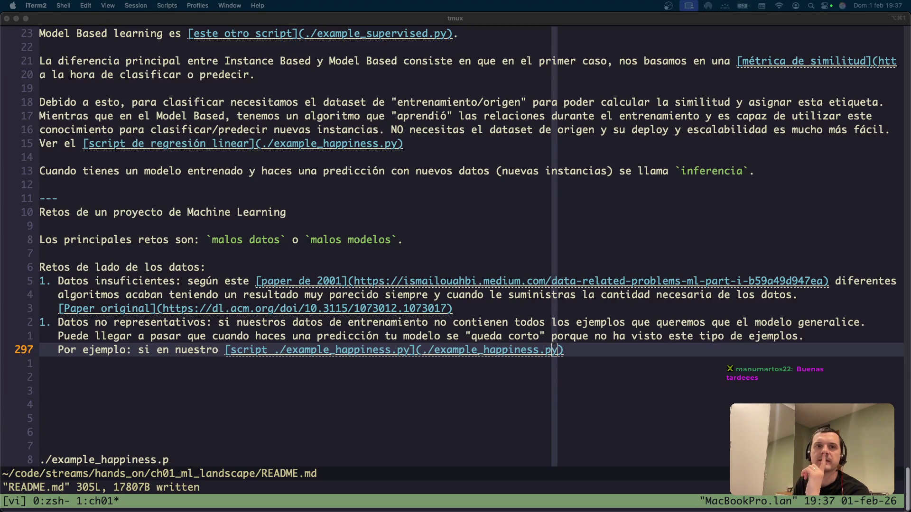
key(super+Tab)
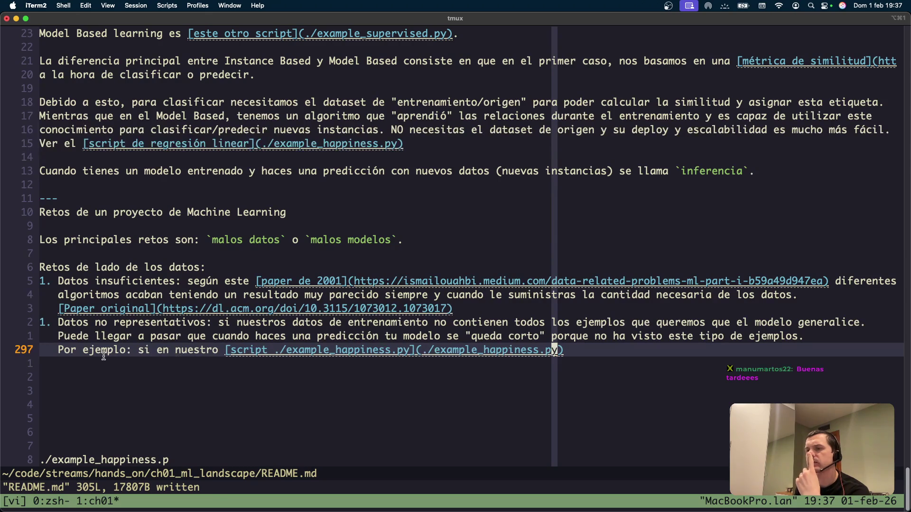
key(ctrl+b)
Step: Clear the terminal, list the folder's files, and open example_happiness.py in Vim
text(0)
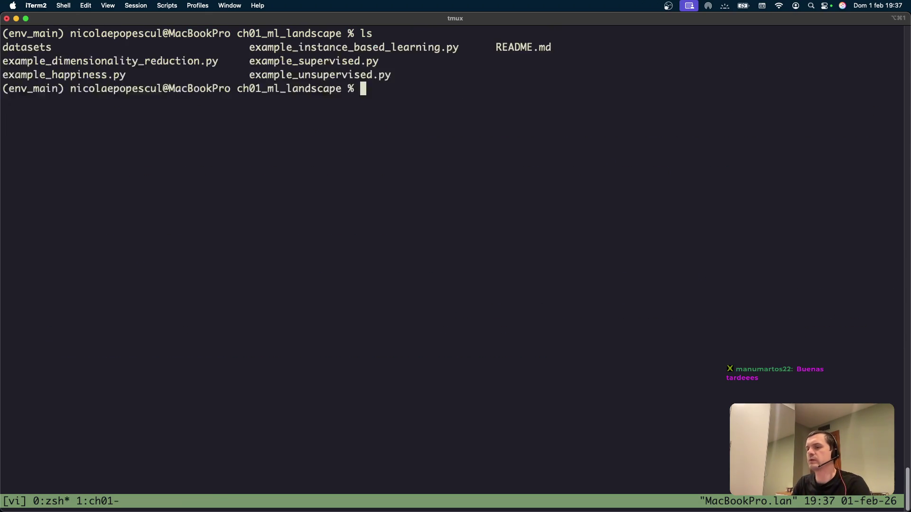
text(celar)
key(Return)
text(ls)
key(Return)
text(clear)
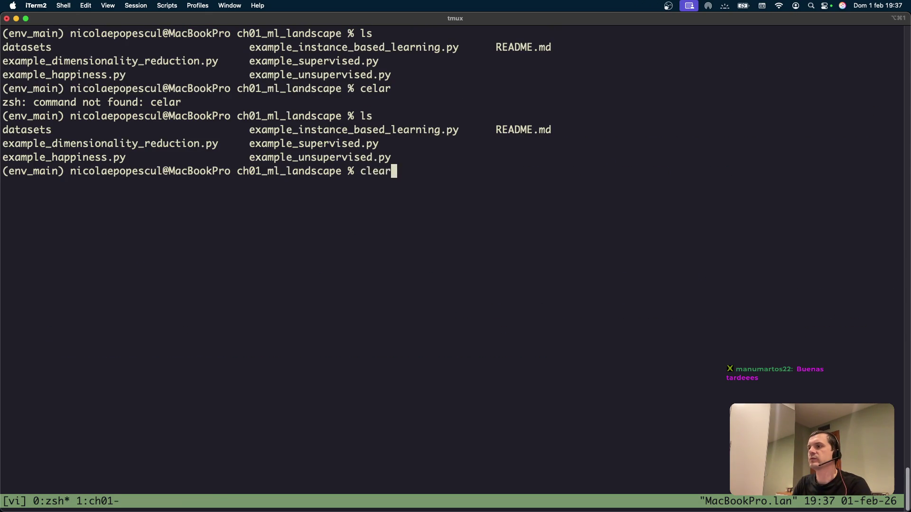
key(Return)
text(ls)
key(Return)
text(vi exa)
key(Tab)
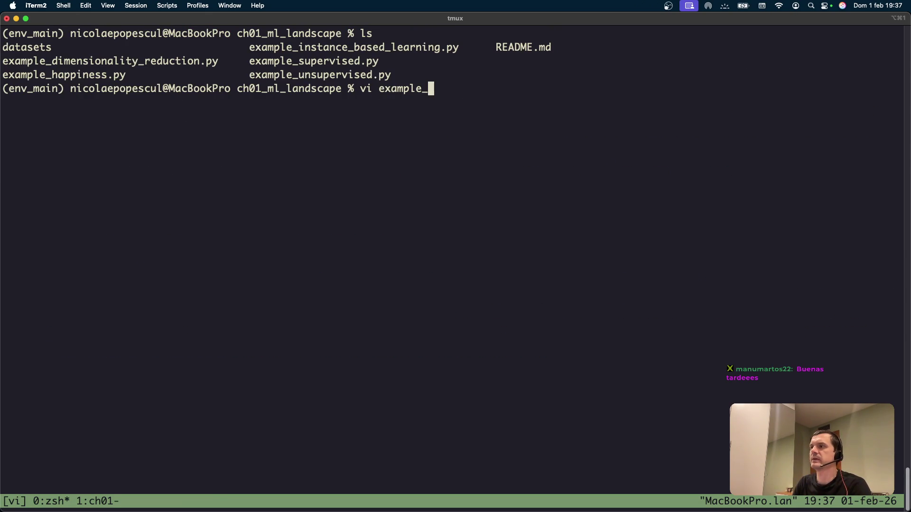
text(ha)
key(Tab)
key(Return)
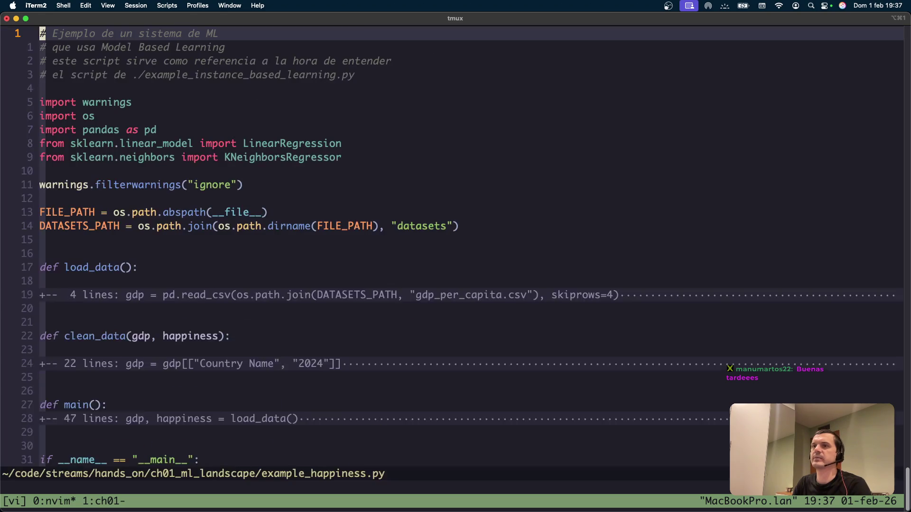
Step: Review example_happiness.py from the end through clean_data, LinearRegression and the KNN predict line
key(shift+g)
key(k)
key(k)
key(k)
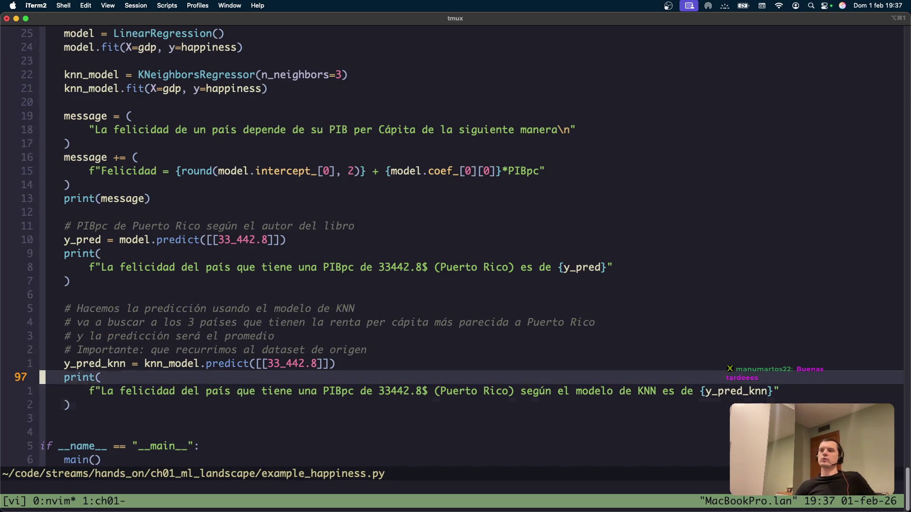
key(k)
key(k)
key(k)
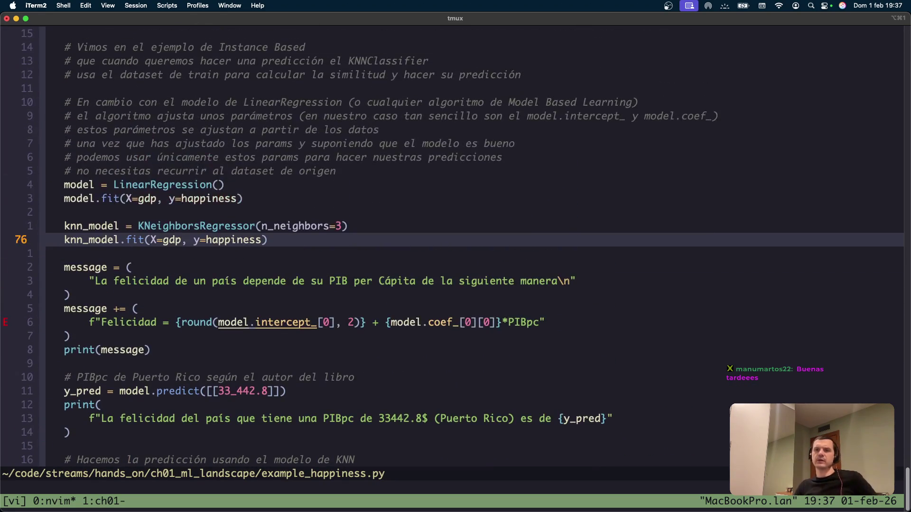
key(k)
key(k)
key(k)
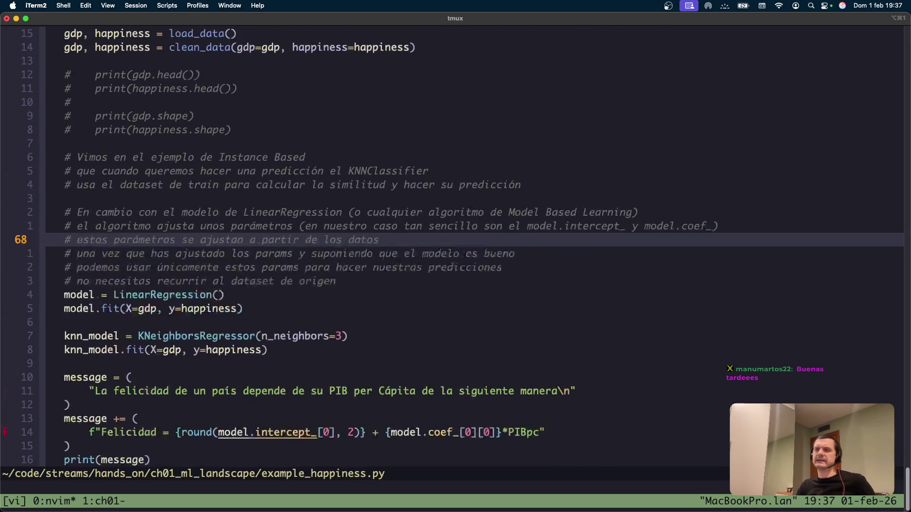
key(k)
key(k)
key(k)
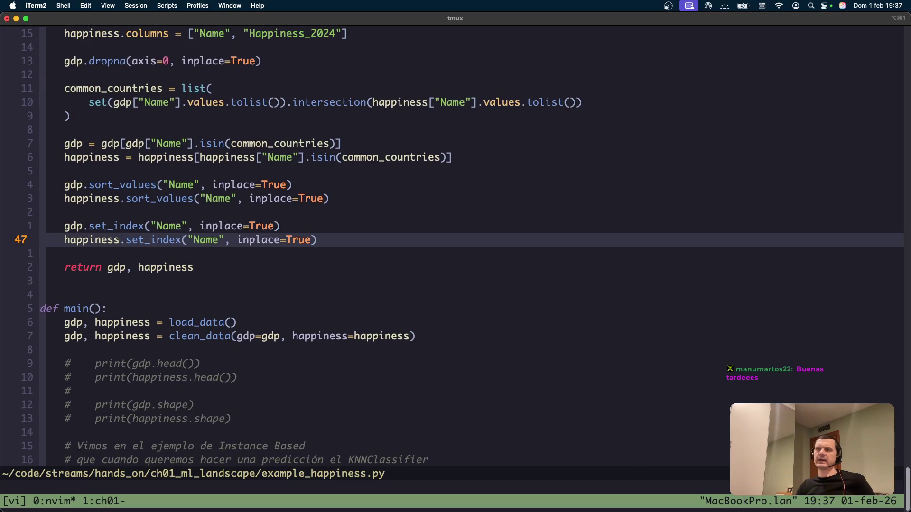
key(j)
key(j)
key(j)
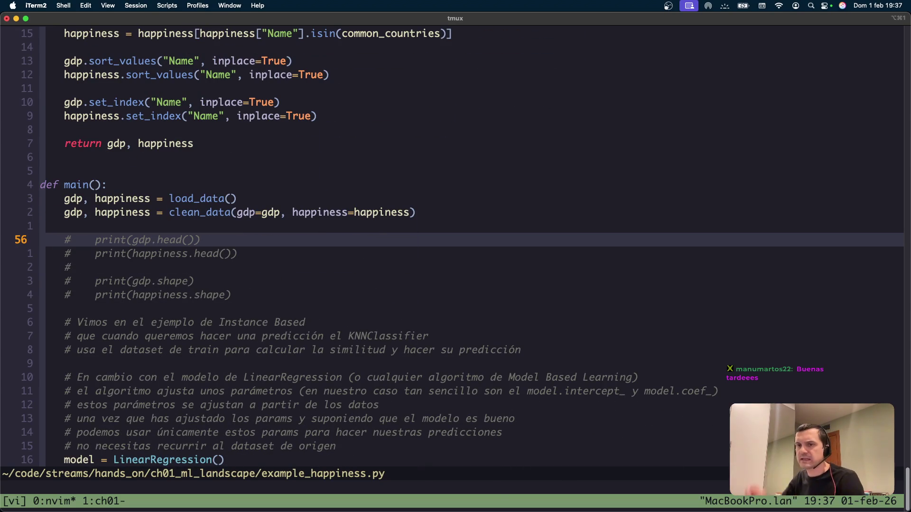
key(j)
key(j)
key(j)
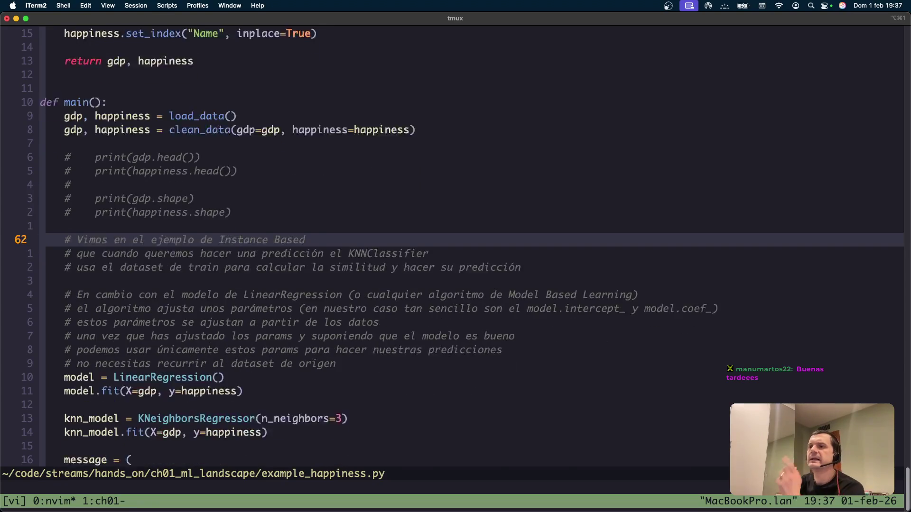
key(j)
key(j)
key(j)
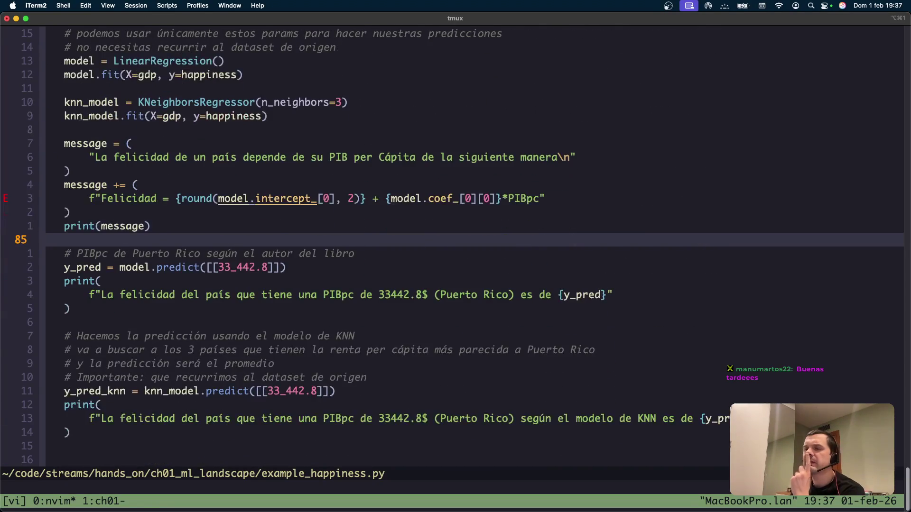
key(j)
key(j)
key(j)
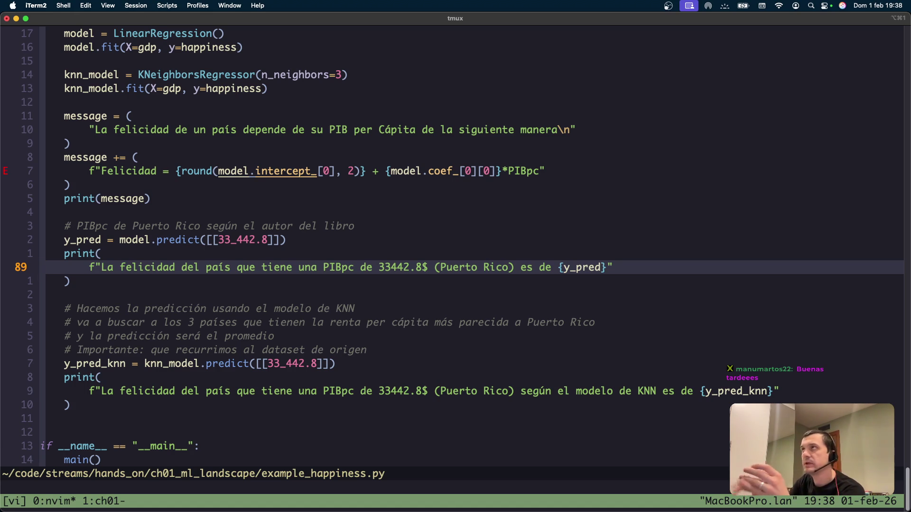
key(j)
key(j)
key(j)
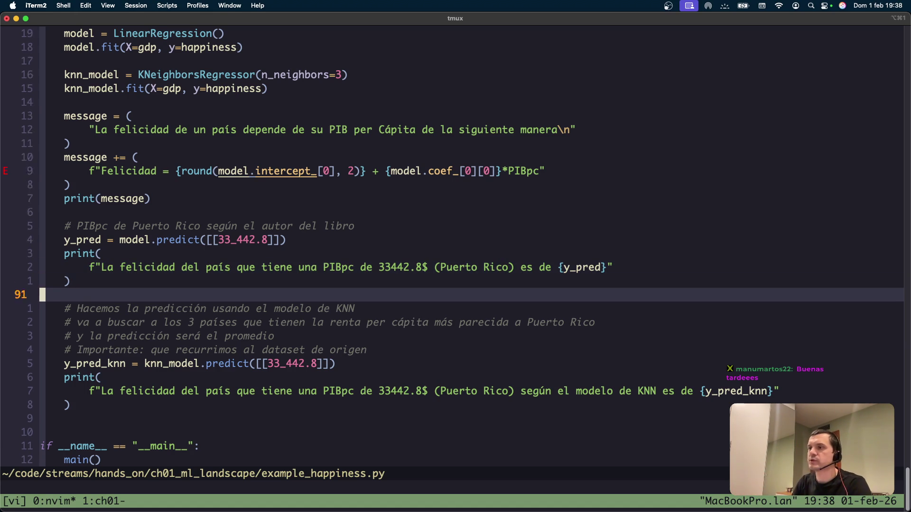
key(j)
key(j)
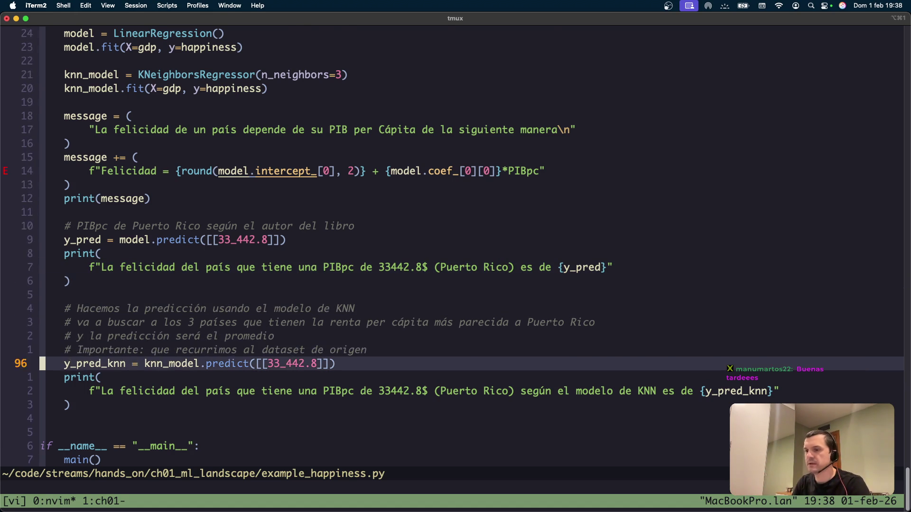
Step: Return to README.md and resume writing at the end of the unfinished example line
key(ctrl+b)
key(1)
key(j)
key(j)
key(k)
key(k)
key(A)
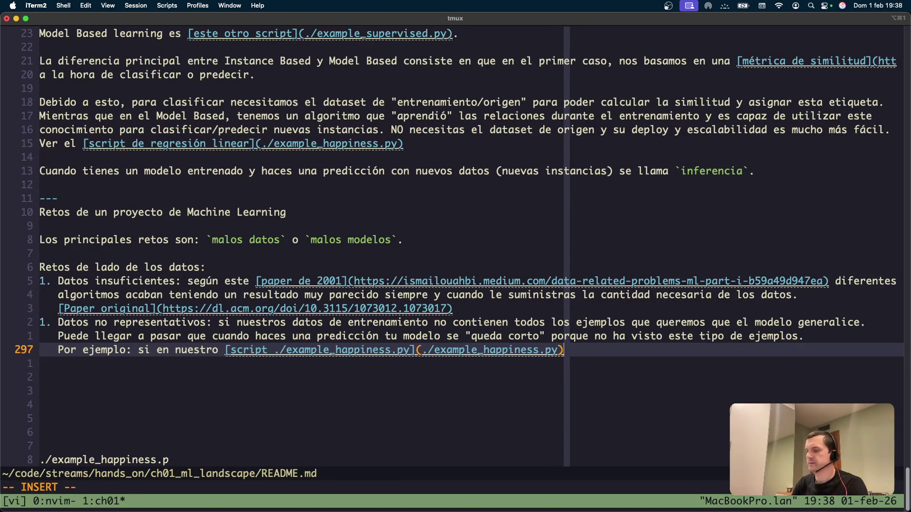
Step: Continue the example: training only on 'ni muy pobres ni muy ricos' countries fails for extreme ones; save
text( hu)
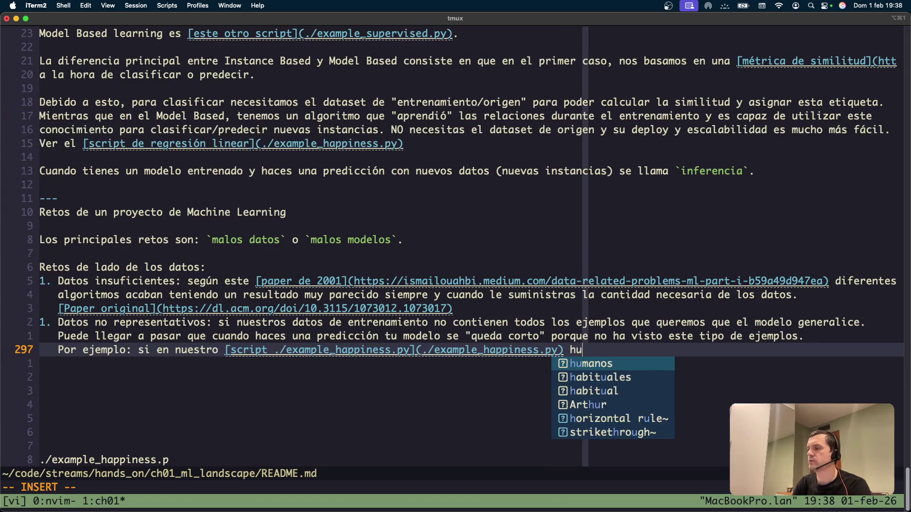
text(biesemos )
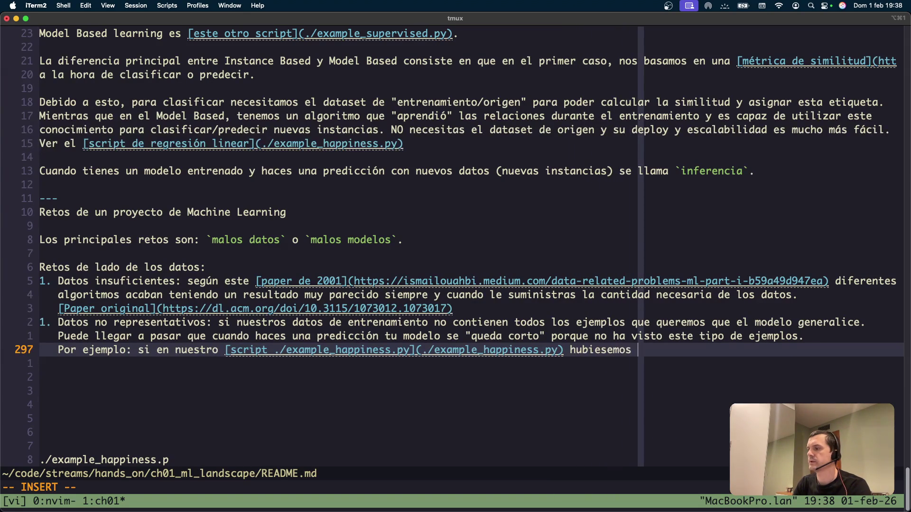
text(c´ogido para entrenar únicamente )
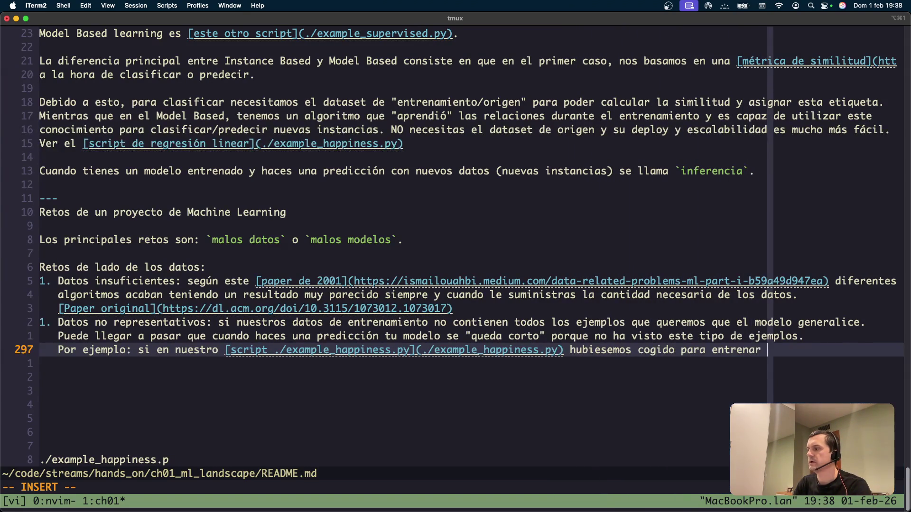
text(pa´)
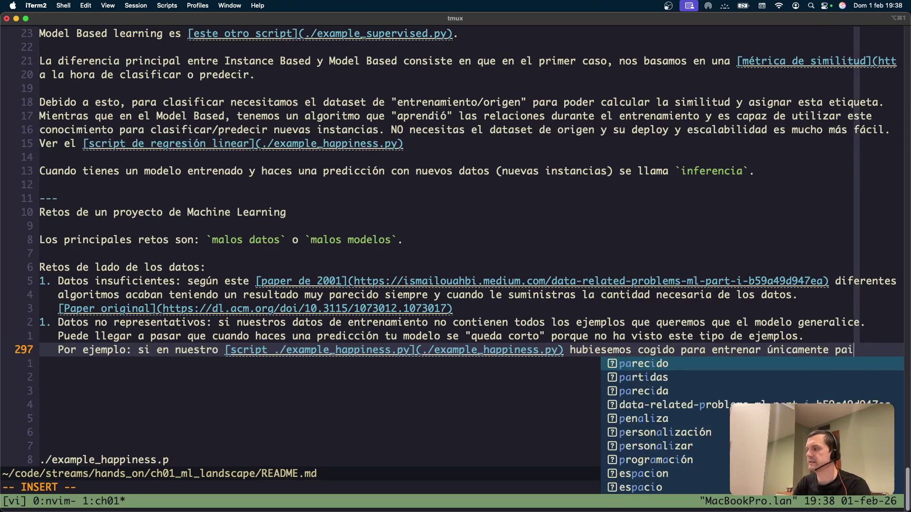
text(ís)
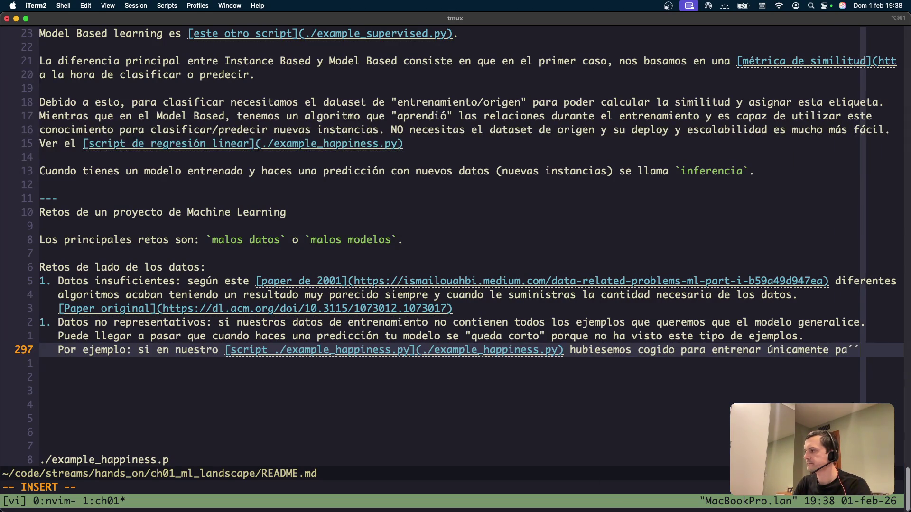
text(es)
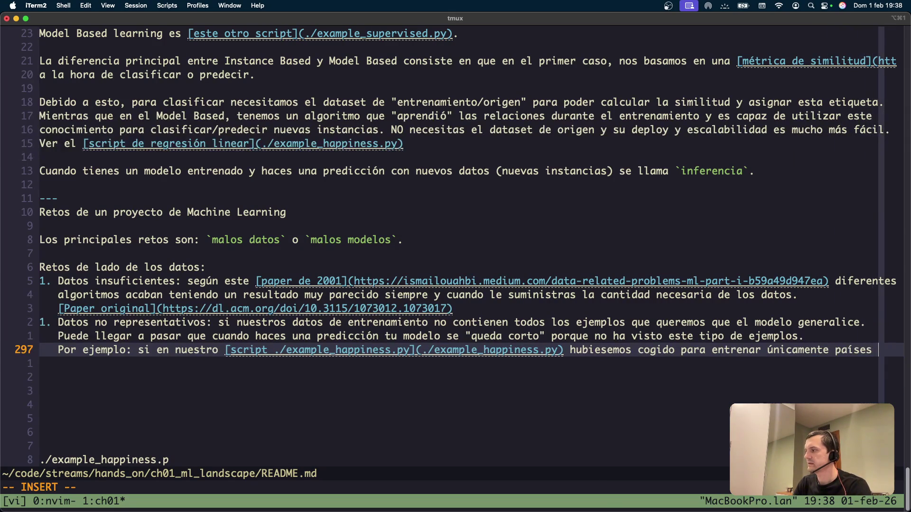
key(Return)
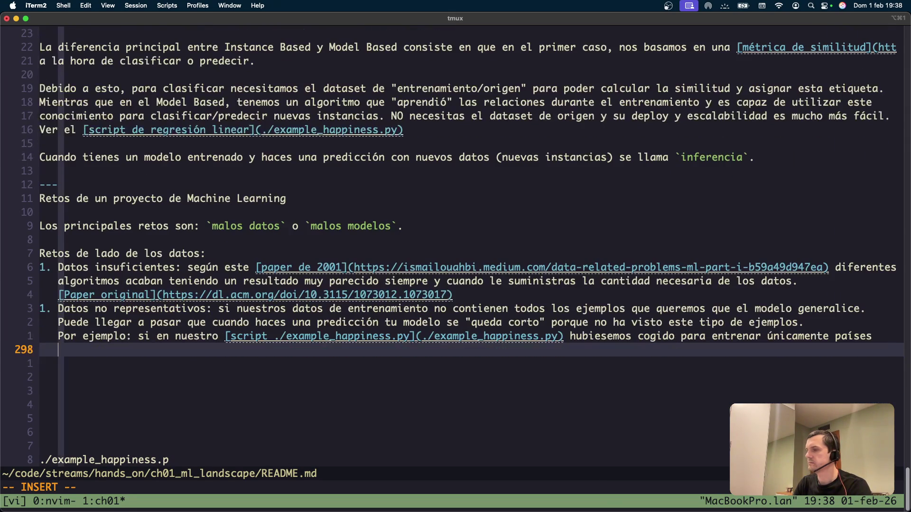
text(")
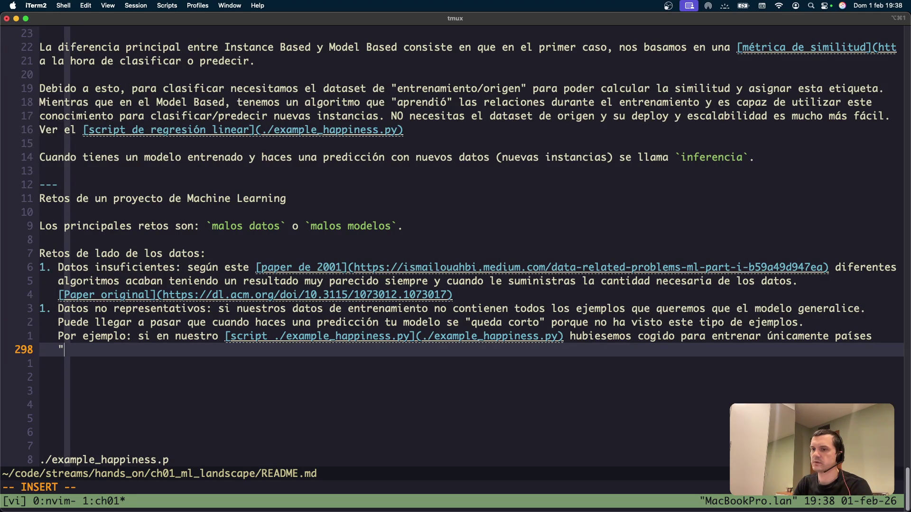
text(ni muy pob)
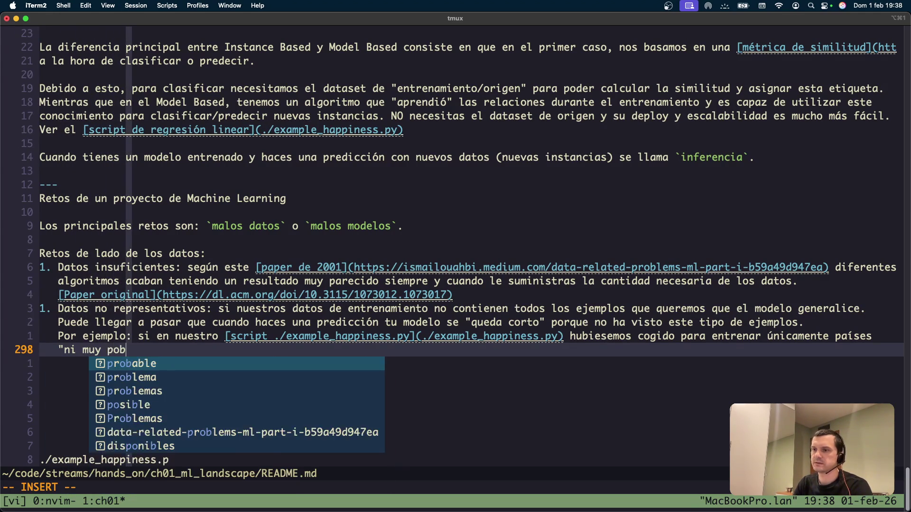
text(res ni muy ricos)
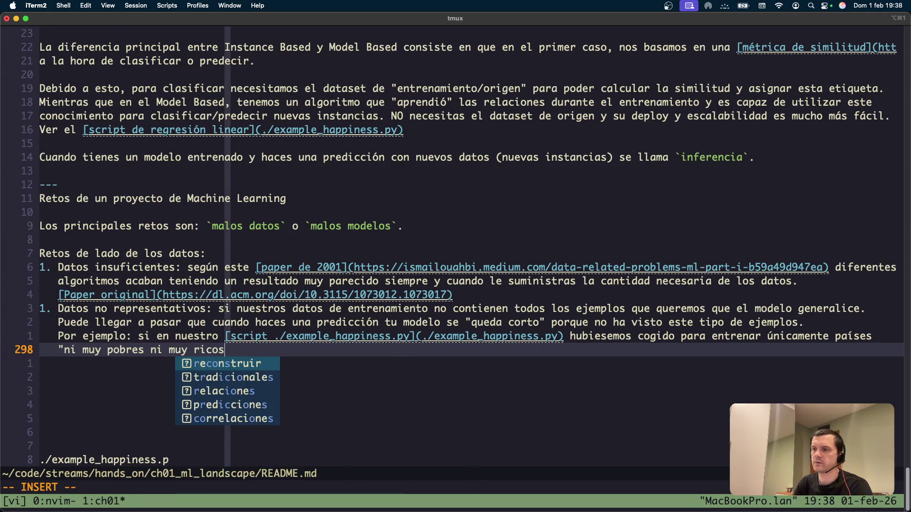
text(" el mode)
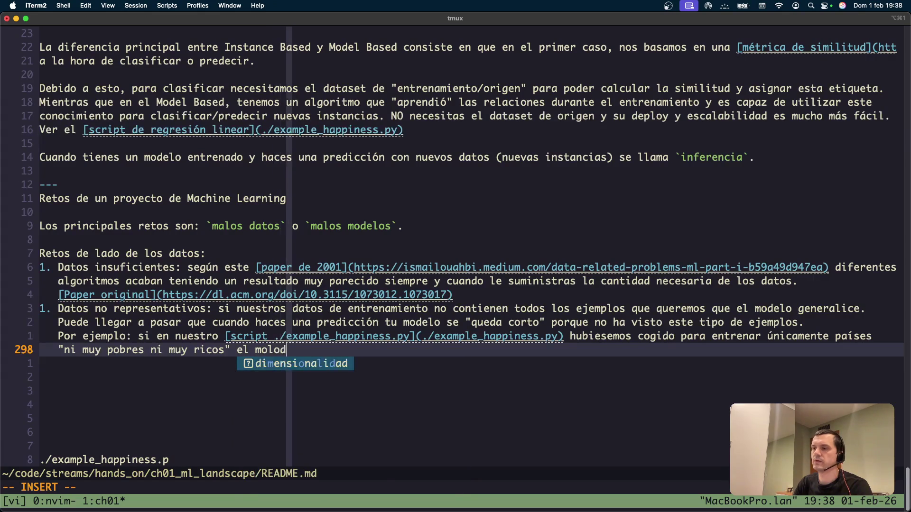
text(lo no sería de)
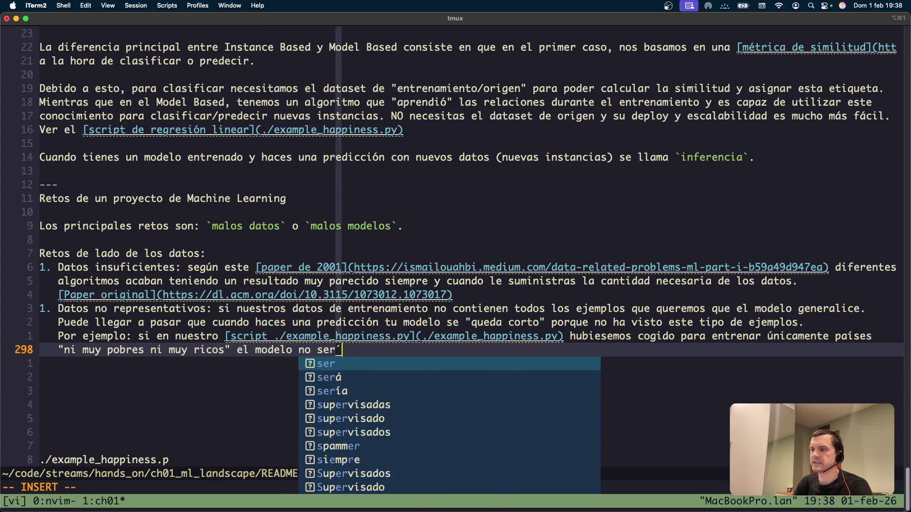
key(BackSpace)
key(BackSpace)
key(BackSpace)
text(ca)
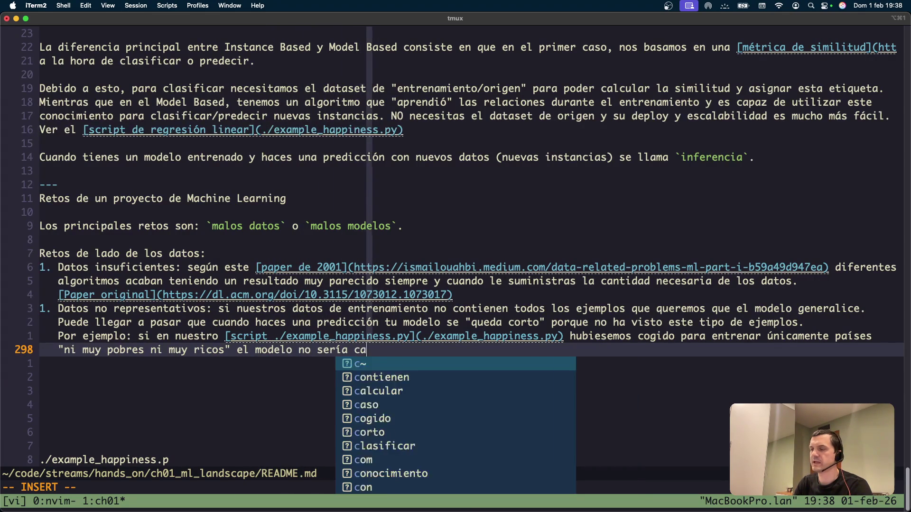
text(paz de hacer )
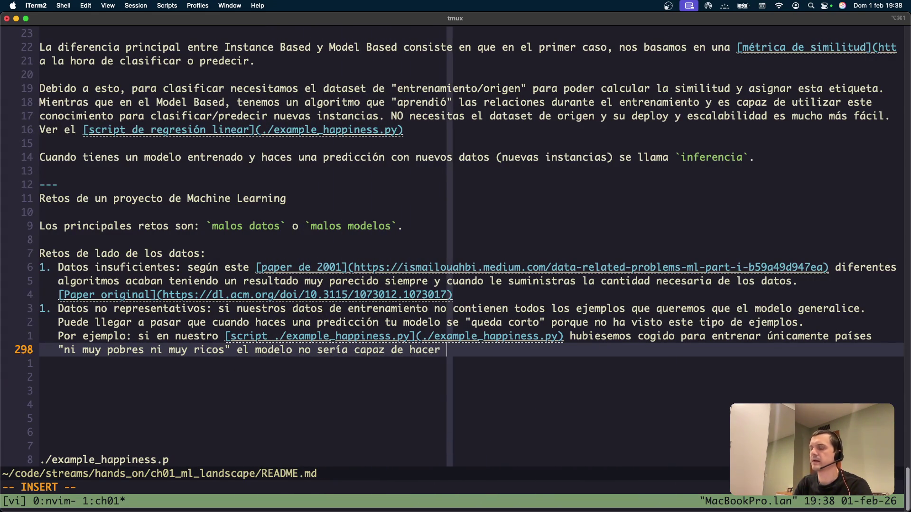
text(buenas predic)
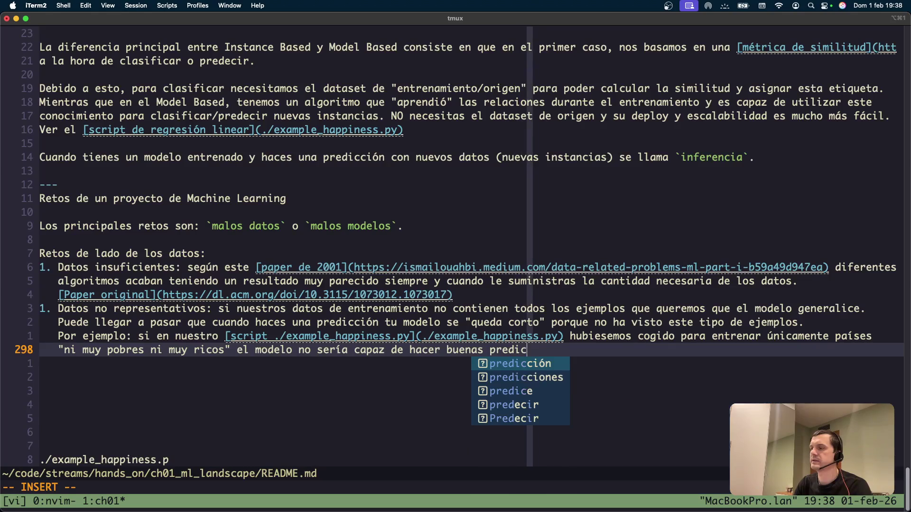
text(ciones para pañ)
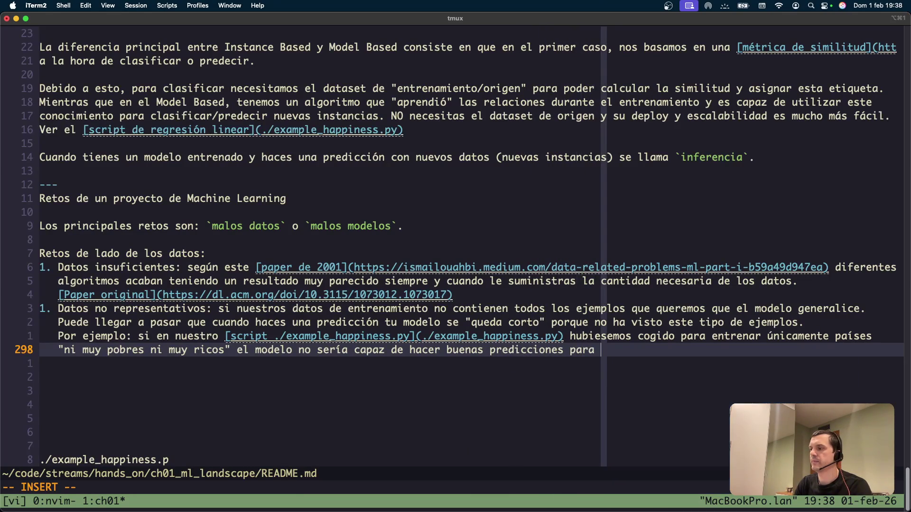
key(BackSpace)
text(ís)
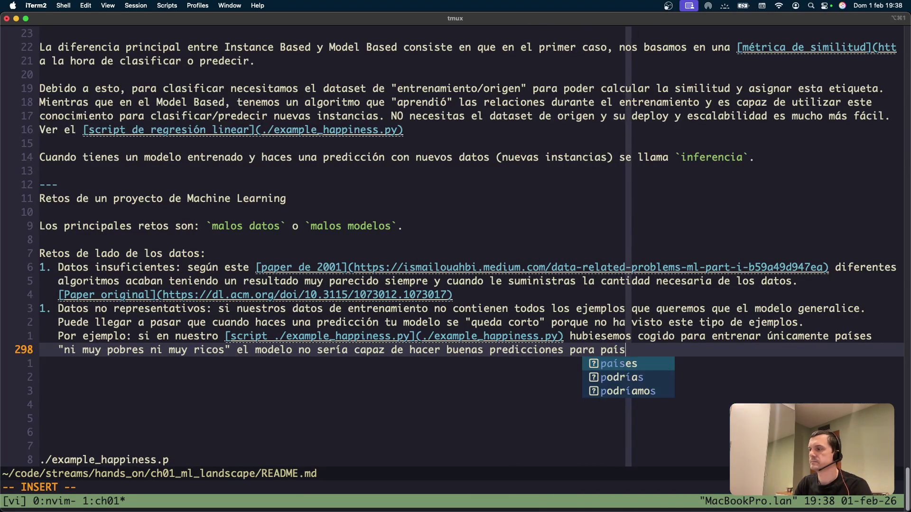
text(es muy )
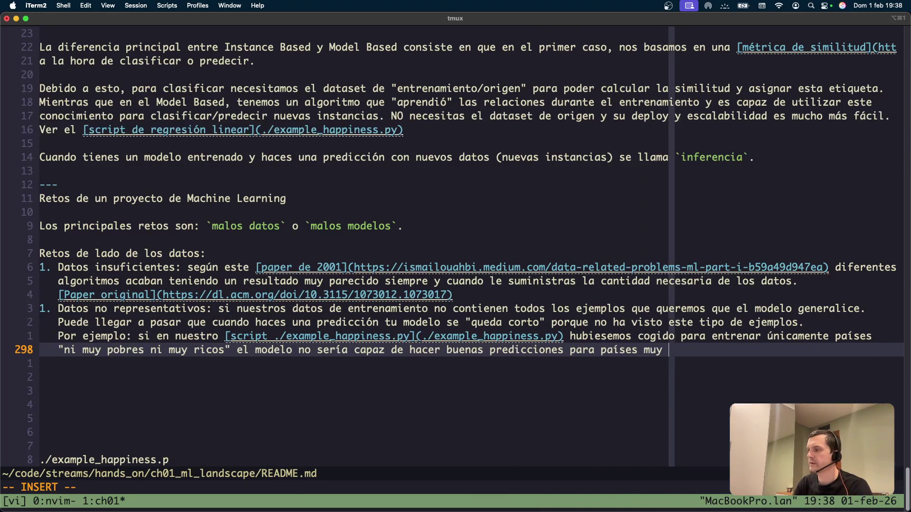
text(pobres o muy ricos.)
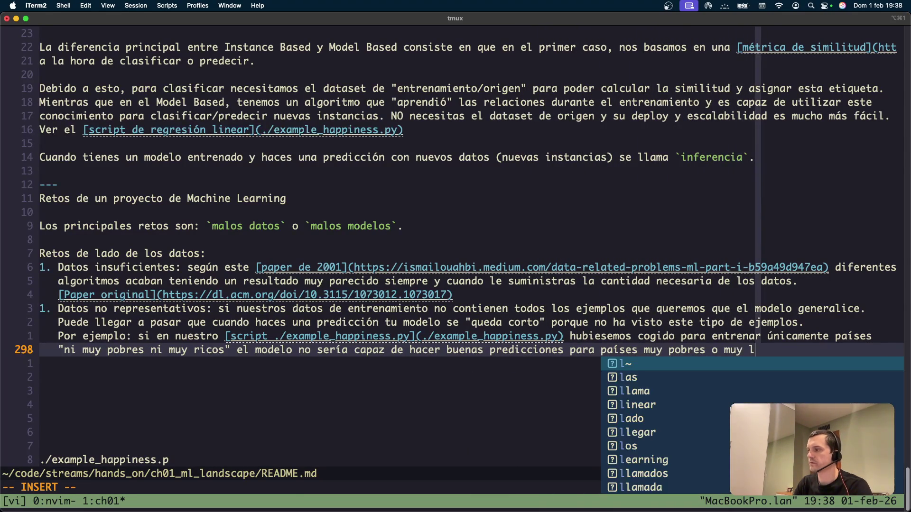
key(Escape)
text(:w)
key(Return)
Step: Start a new line: 'Si tienes pocos datos puedes llegar a tener "sampling noise"', adding the many-data contrast
key(o)
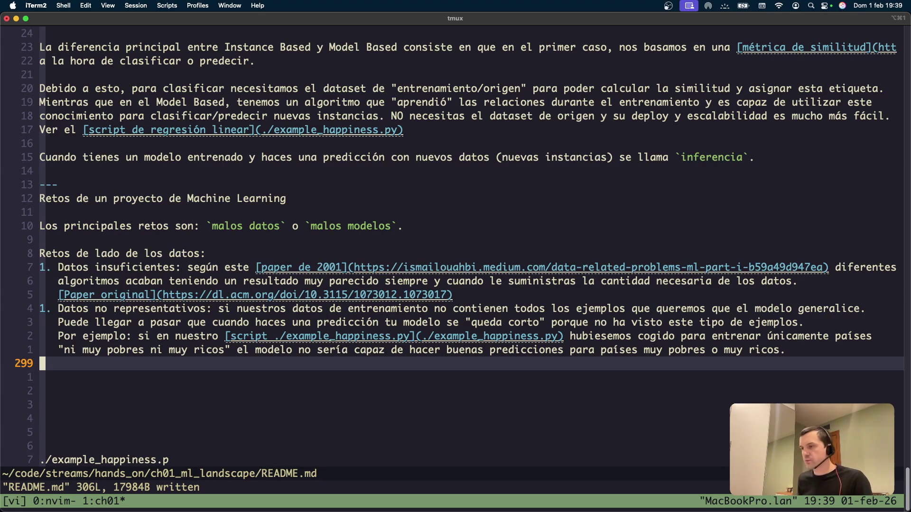
text(i  S)
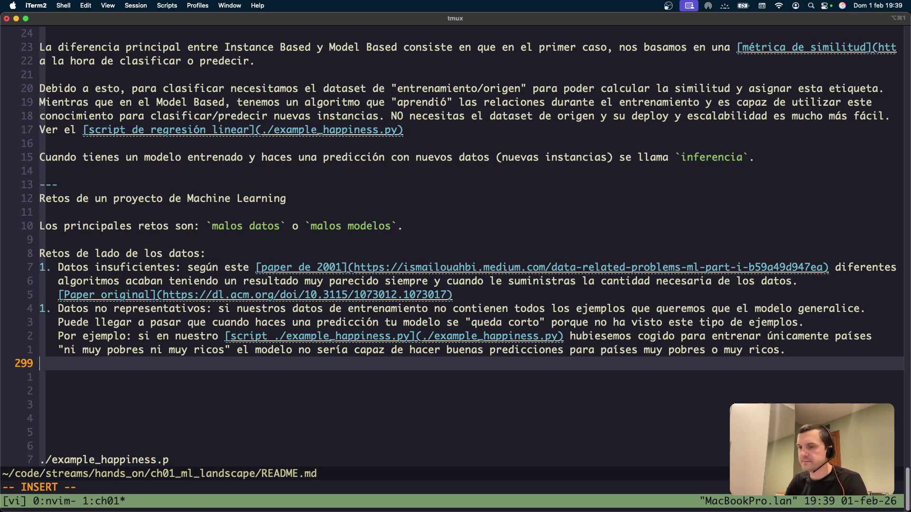
text(i tienes much)
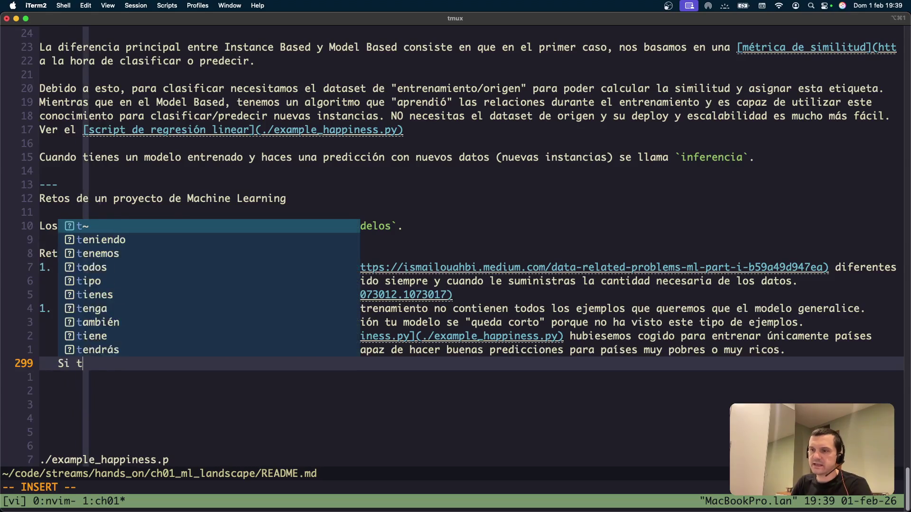
key(BackSpace)
key(BackSpace)
key(BackSpace)
text(p)
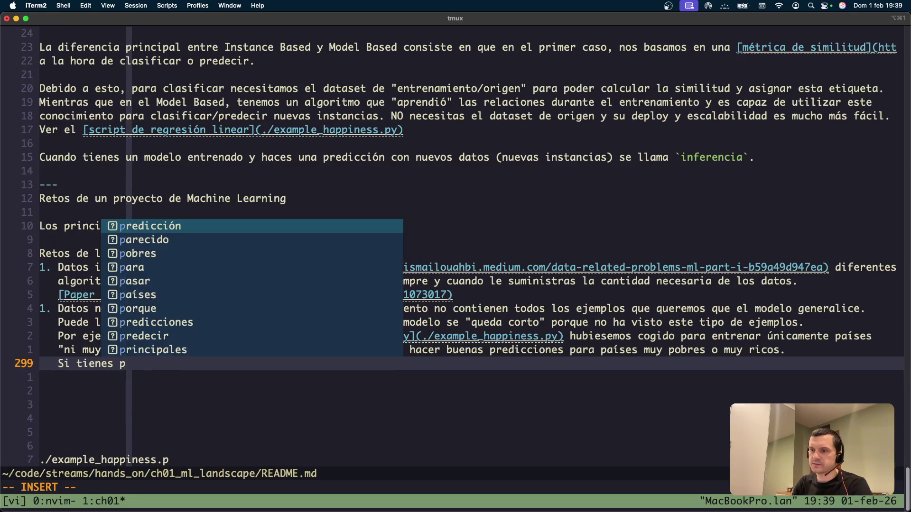
text(ocos datos puede ll)
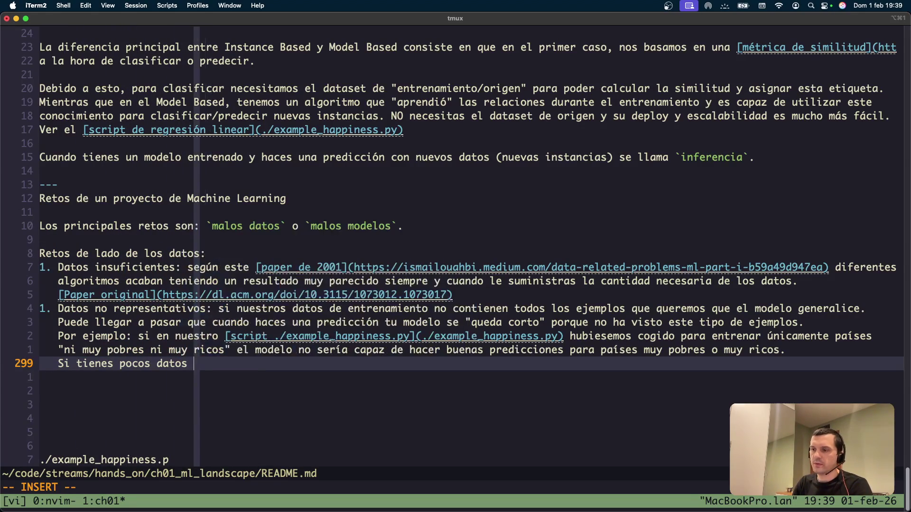
key(BackSpace)
key(BackSpace)
key(BackSpace)
text(s llegar a te)
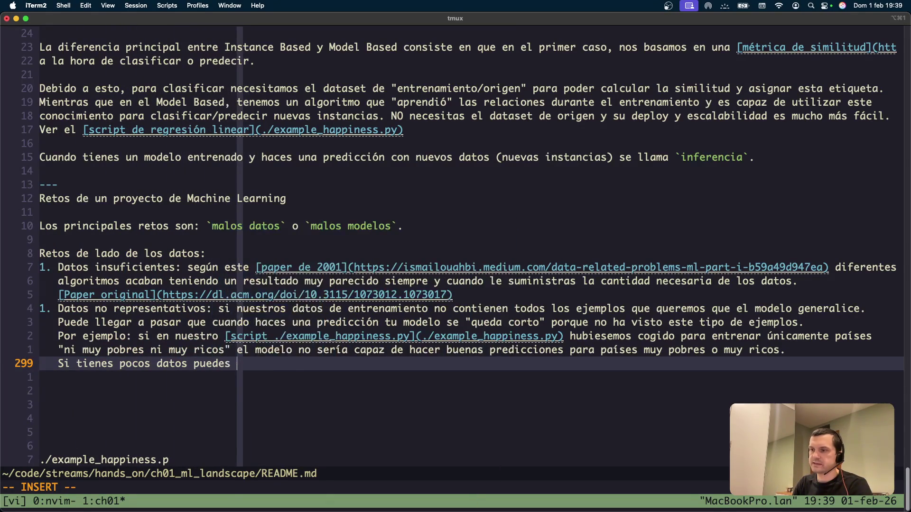
text(ner "sampling noi)
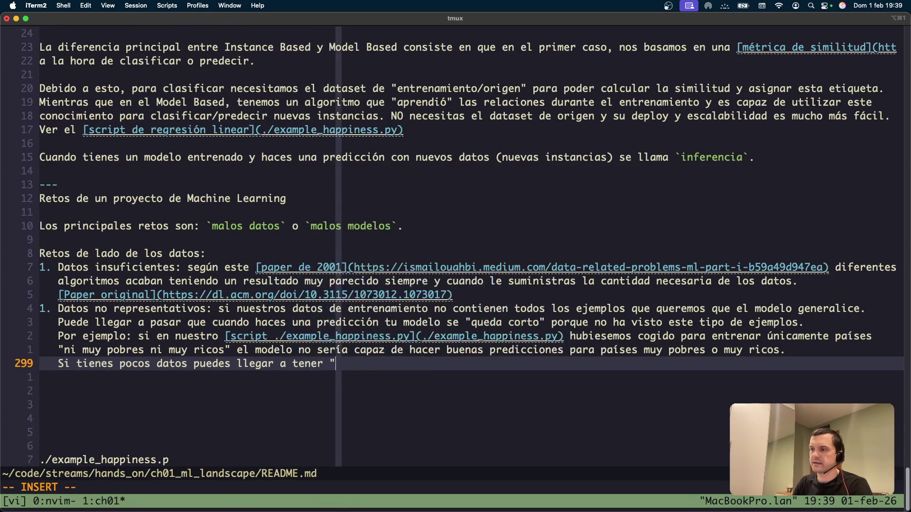
text(se")
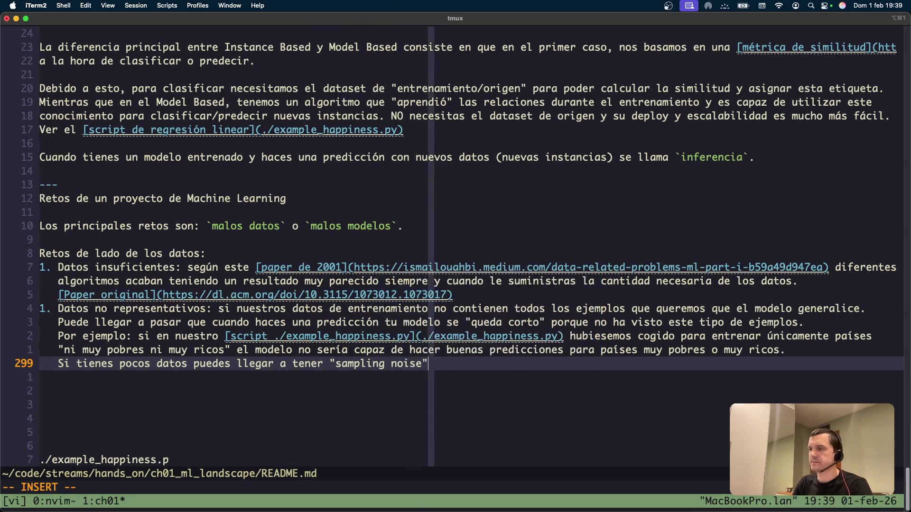
text( y si tienes muchos)
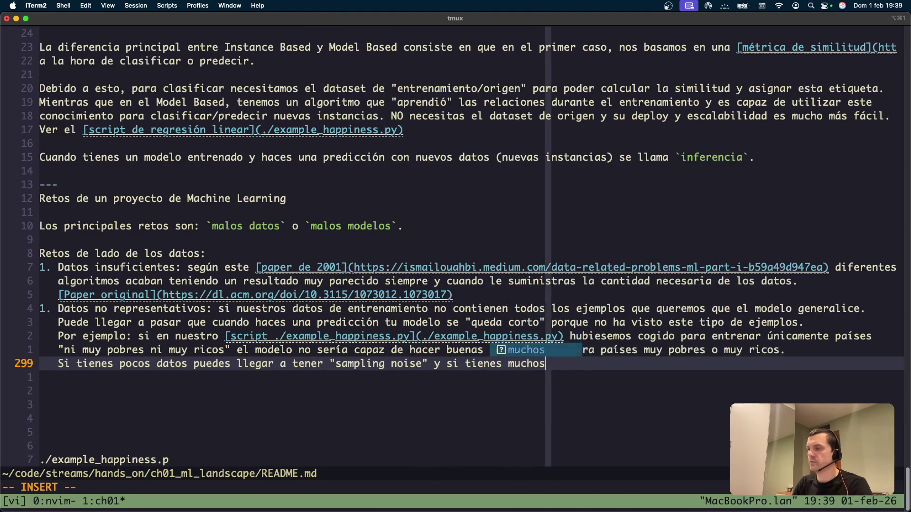
text( datos, t)
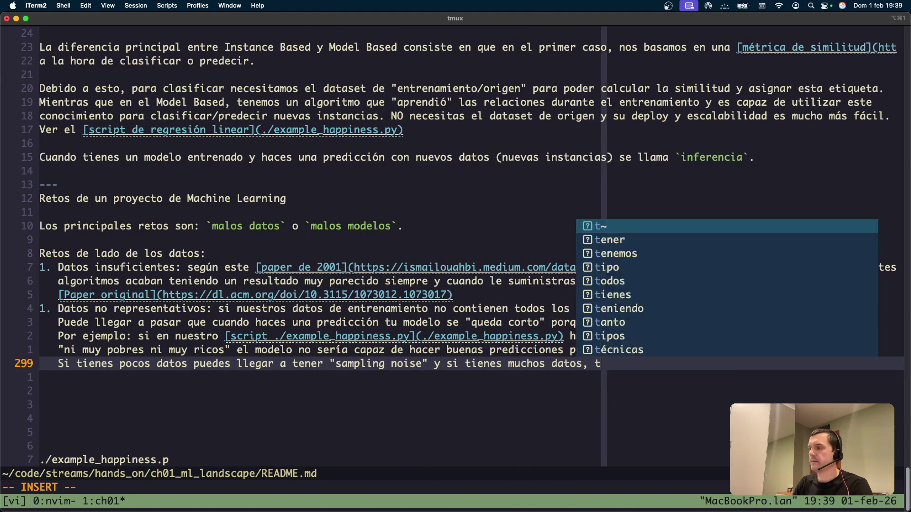
text(ambién te puede )
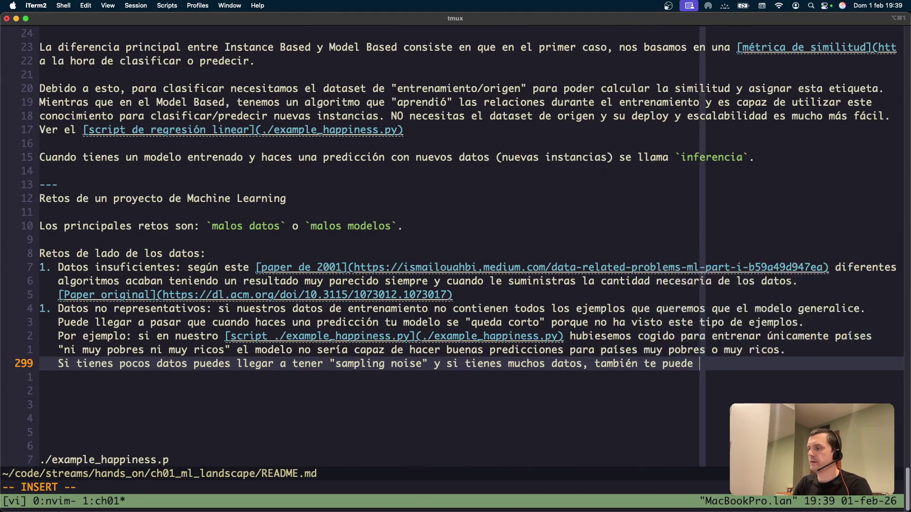
text(pasar que tu dataset no es)
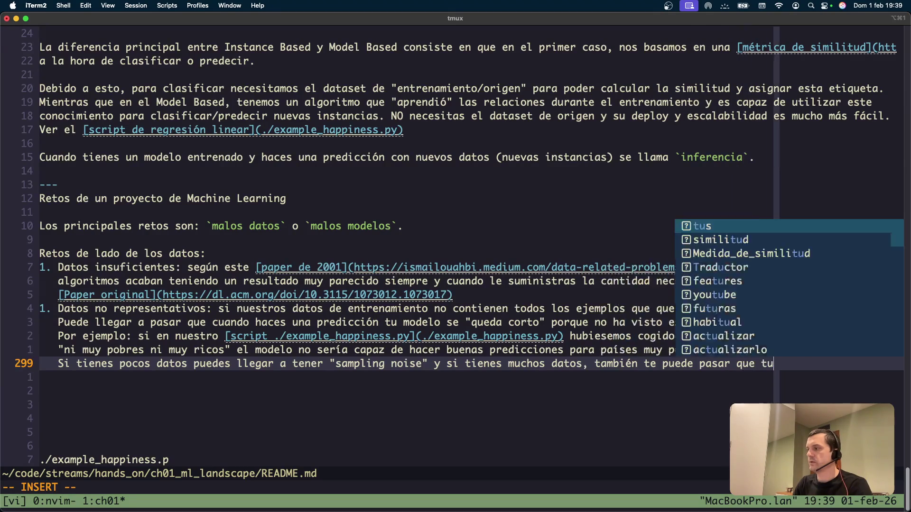
Step: Finish it: large data can be non-representative because it contains "sampling biase"; save
key(Return)
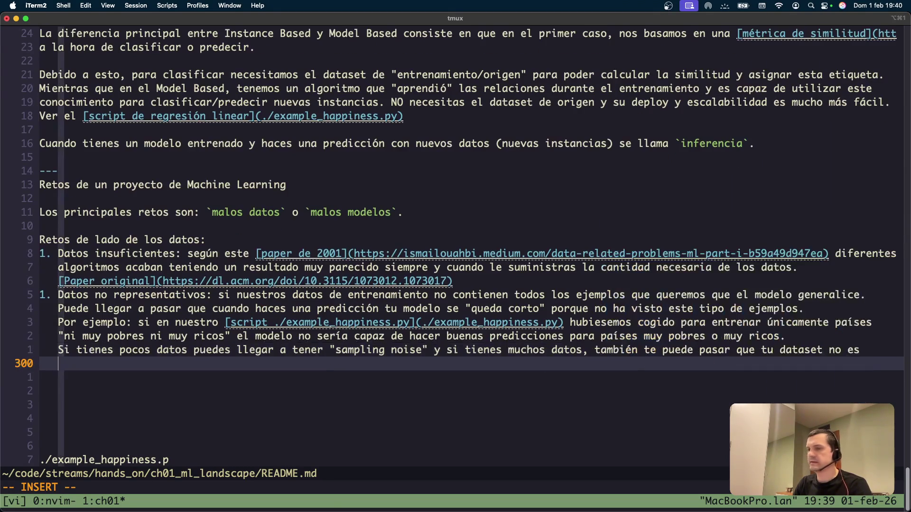
text(represeta)
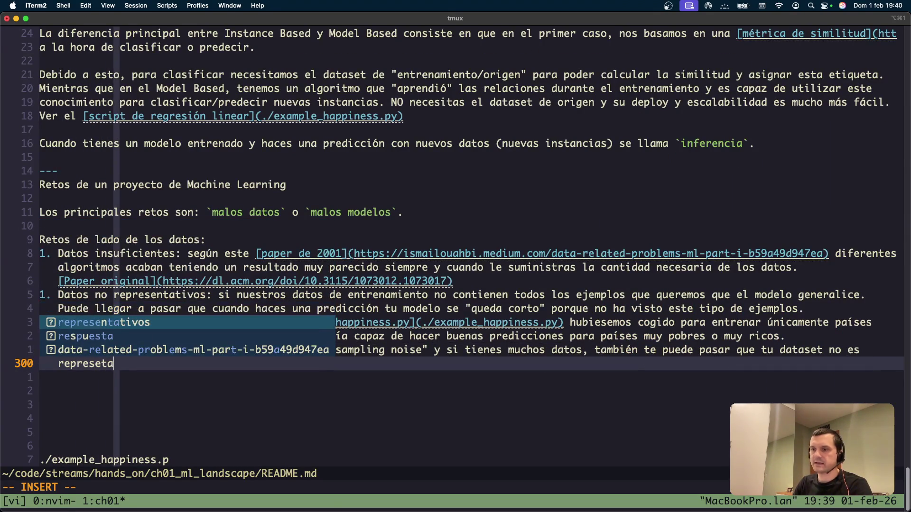
key(Tab)
key(BackSpace)
text(porque)
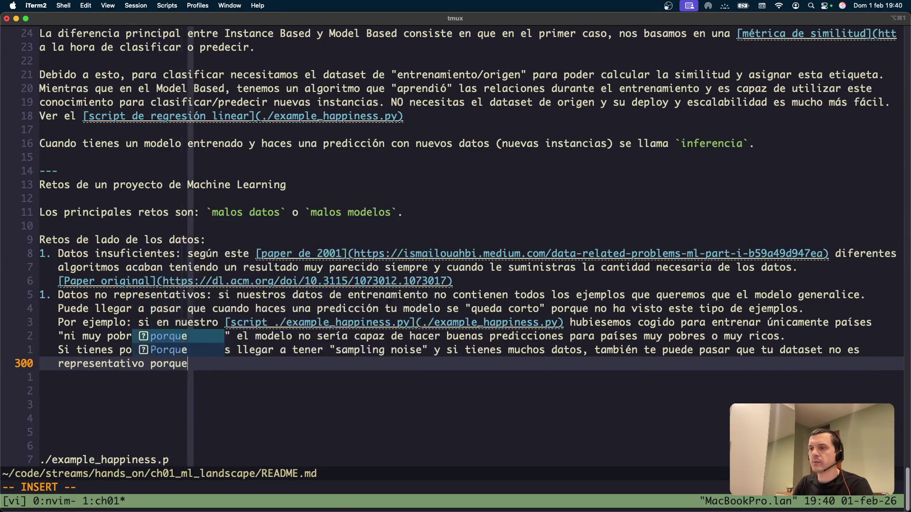
text( contiene ()
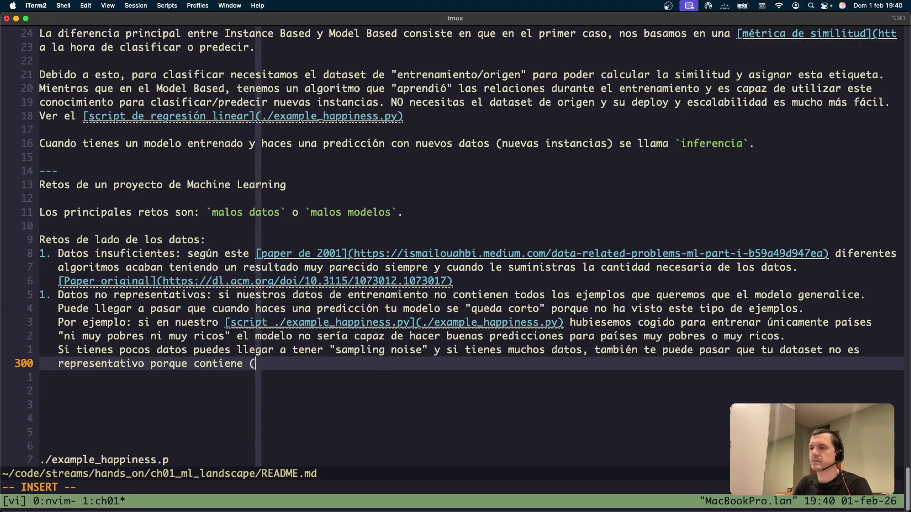
key(BackSpace)
text("samp)
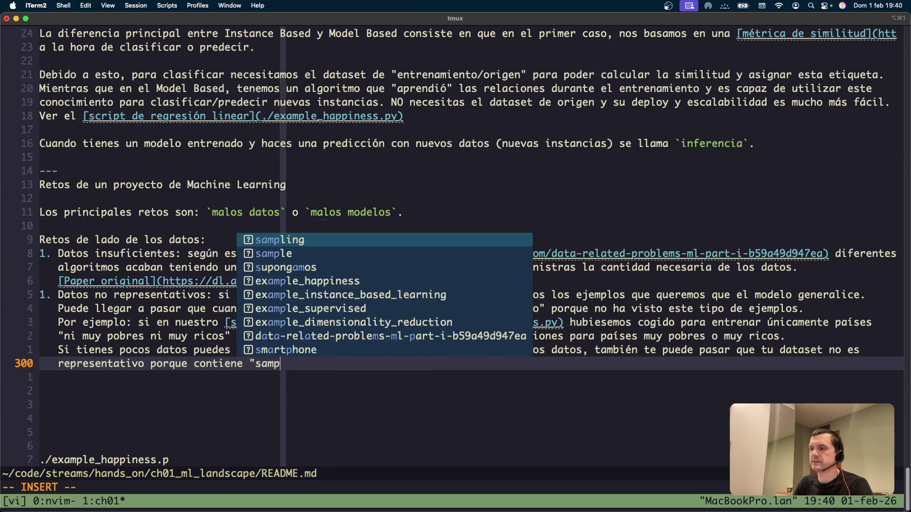
text(ling ba)
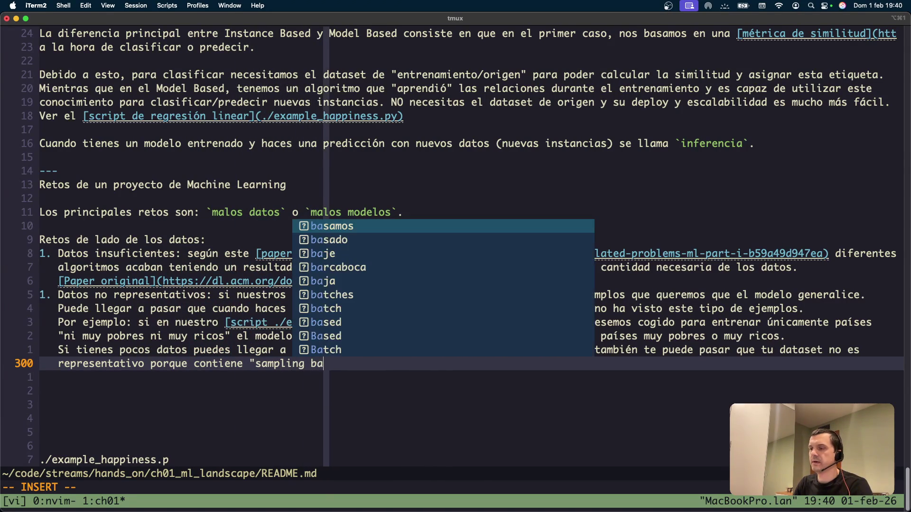
text(ise)
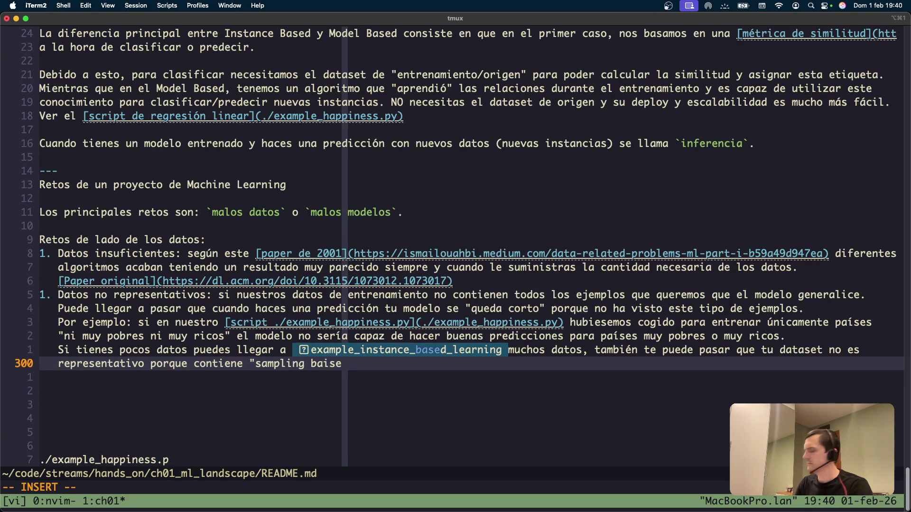
key(BackSpace)
key(BackSpace)
key(BackSpace)
text(iase".)
key(Escape)
text(:w)
key(Return)
Step: Add blank lines below the paragraph and save README.md again
key(o)
key(Return)
key(Escape)
text(:w)
key(Return)
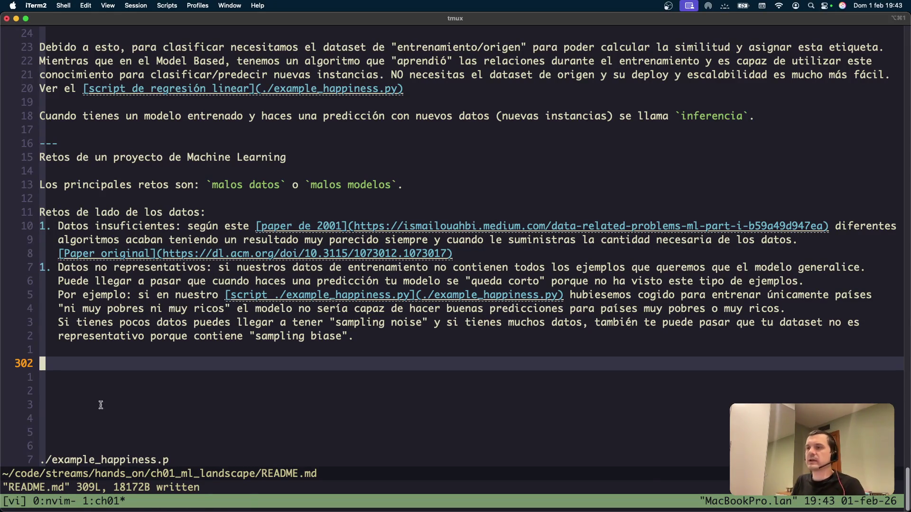
key(super+Tab)
key(super+Tab)
key(super+Tab)
Step: In Chrome, open a new tab and close the data-problems and scaling article tabs
click(423, 257)
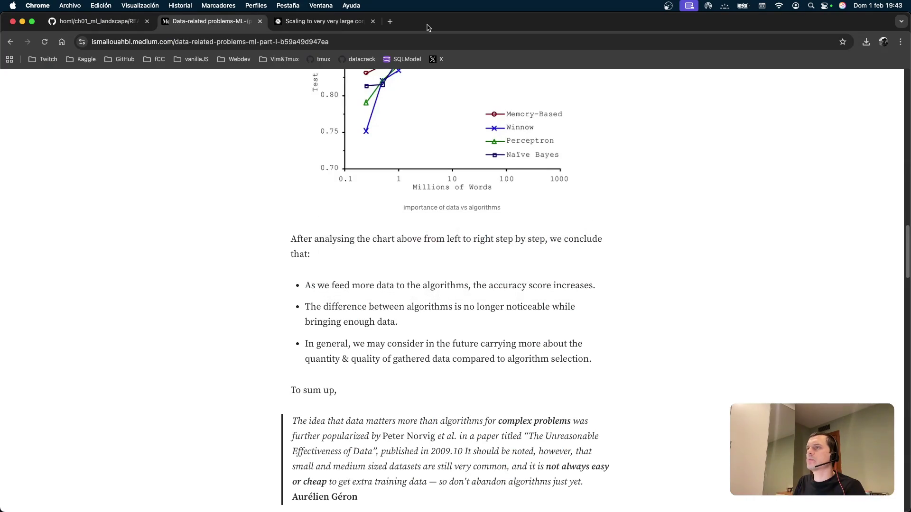
key(super+t)
click(317, 23)
click(209, 21)
click(259, 21)
click(259, 21)
Step: Search 'campaña presidencial de 1936 eeuu' and open the Wikipedia article on the 1936 US election
click(336, 42)
text(campaña d)
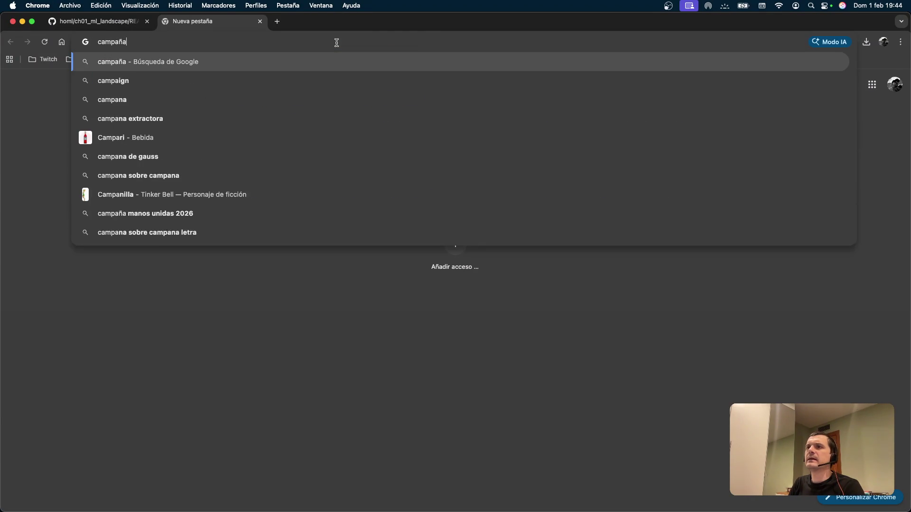
key(BackSpace)
text(pre)
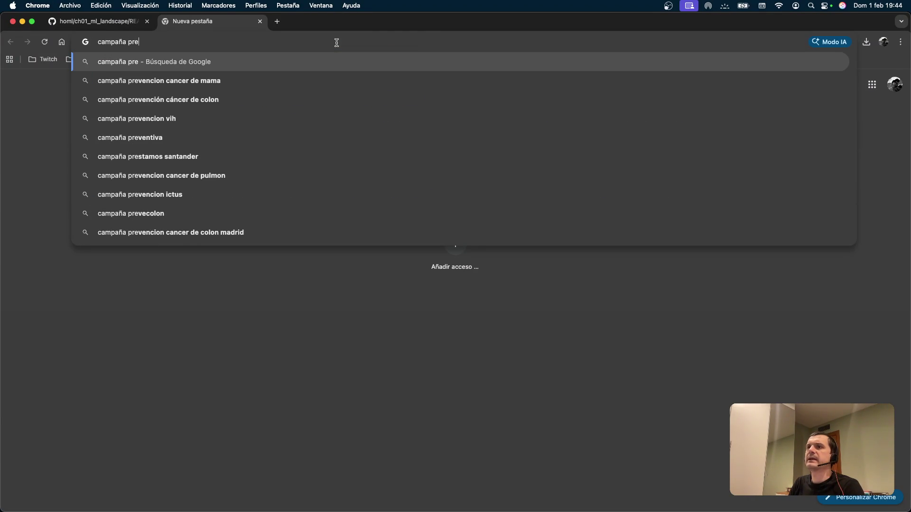
text(sidencial de 193)
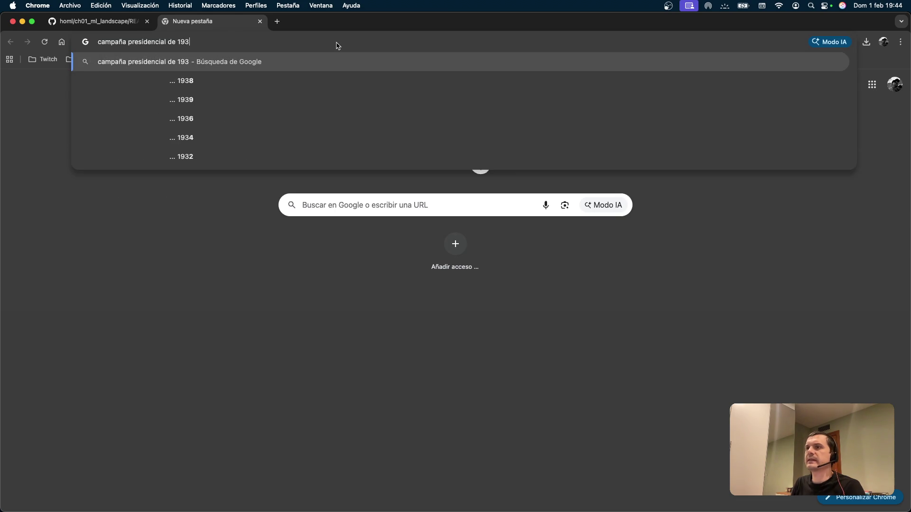
text(6)
key(Return)
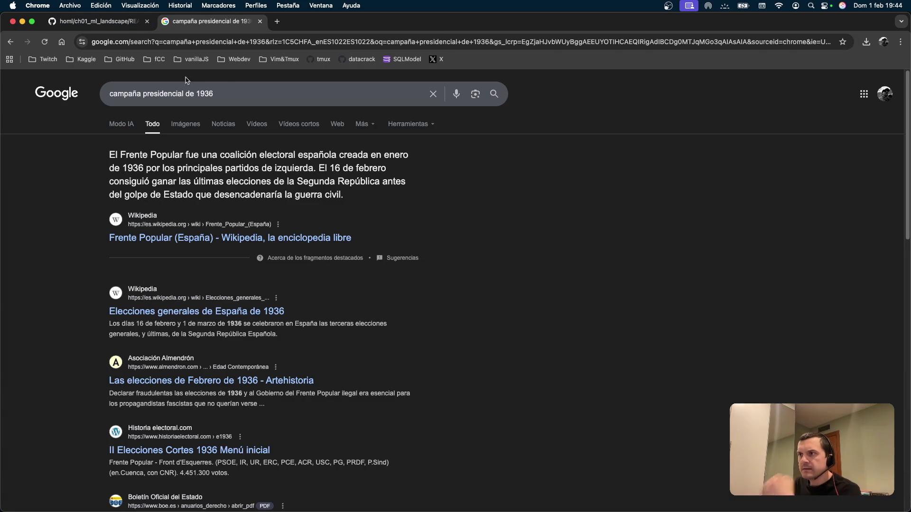
click(248, 94)
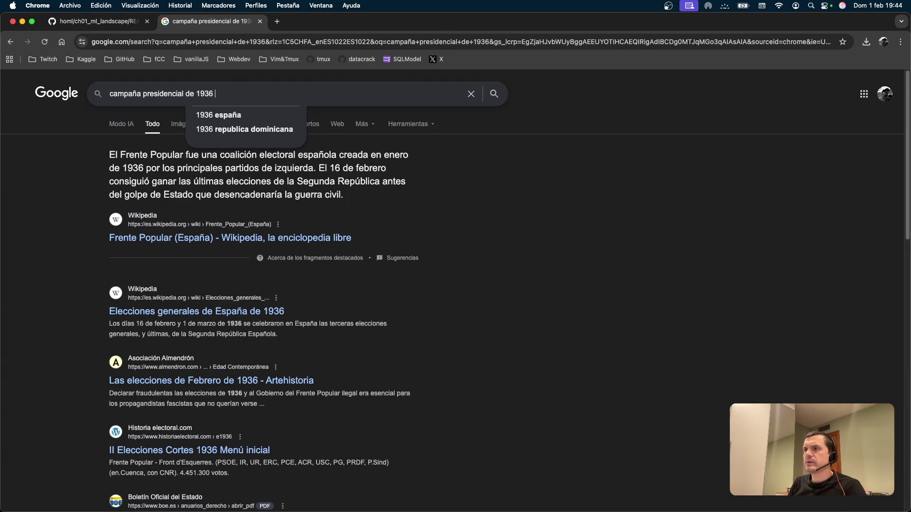
text(eeuu)
key(Return)
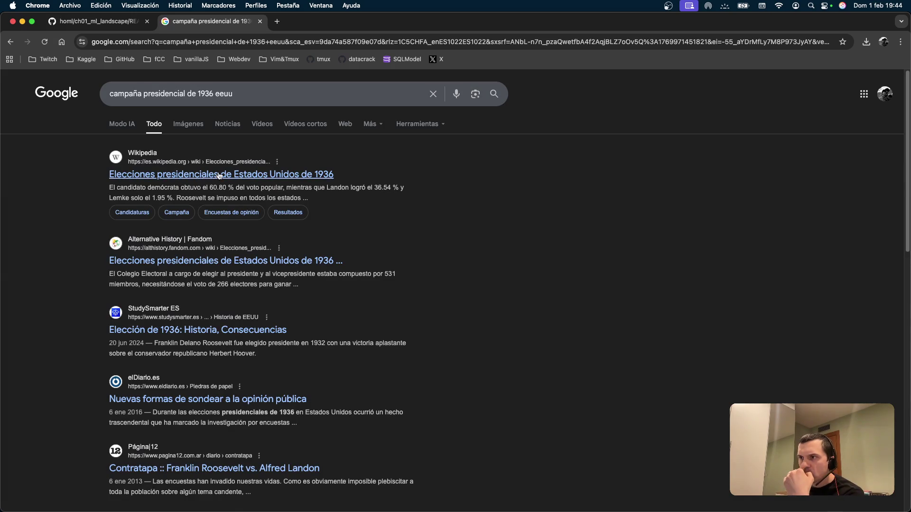
click(209, 174)
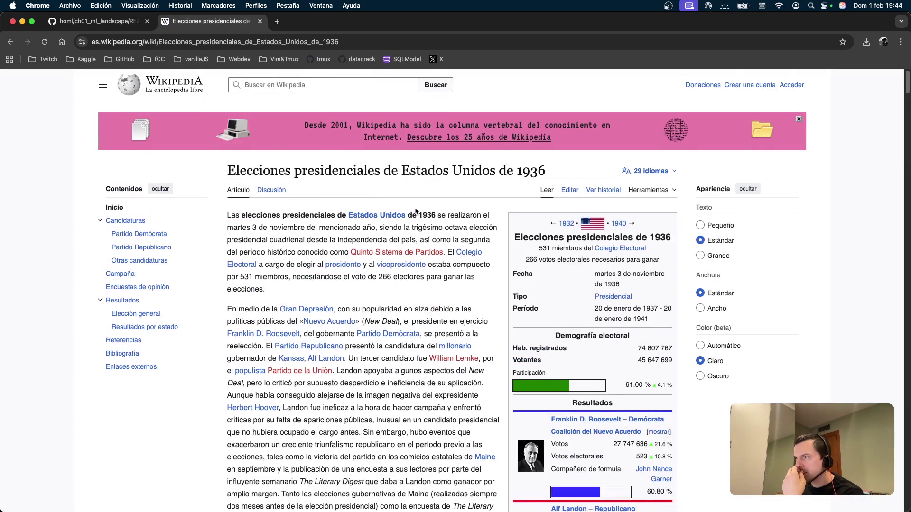
Step: Read down the Spanish article, highlighting the passages on the first polls and the close race
scroll(415, 211, down, 3)
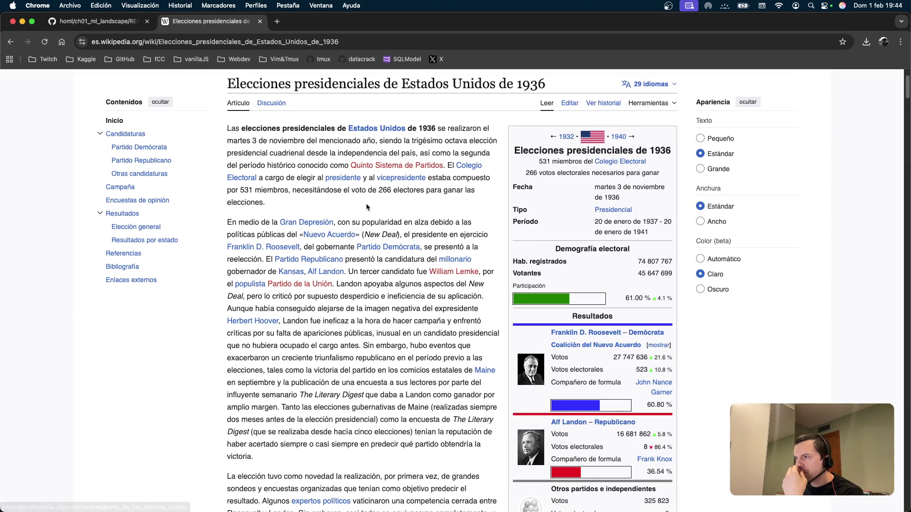
scroll(332, 218, down, 2)
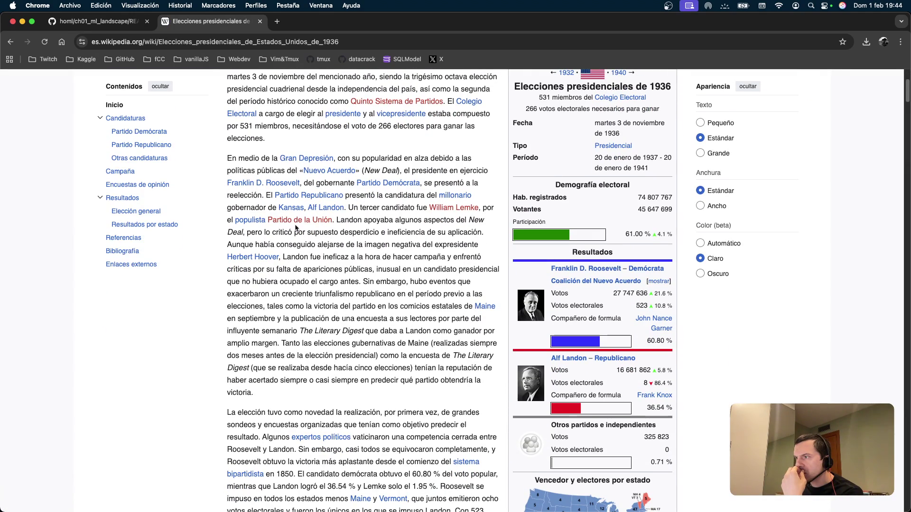
scroll(376, 236, down, 1)
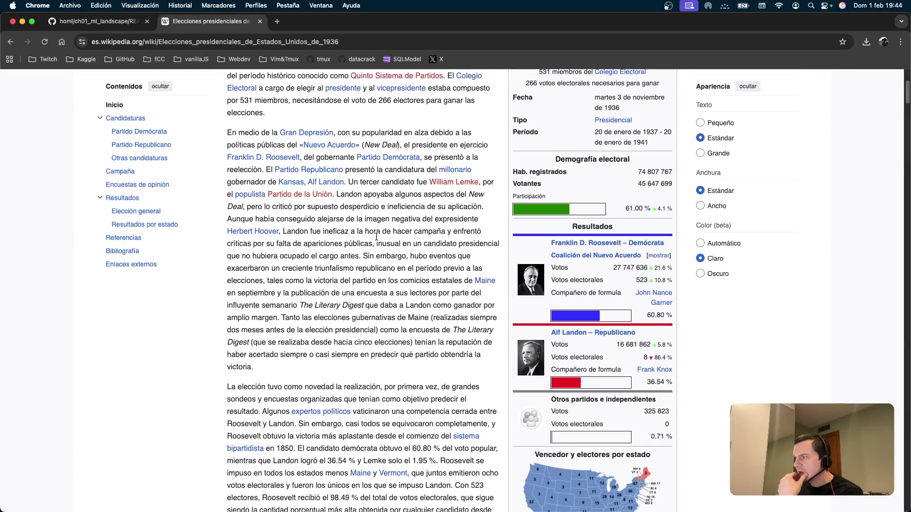
scroll(376, 236, down, 2)
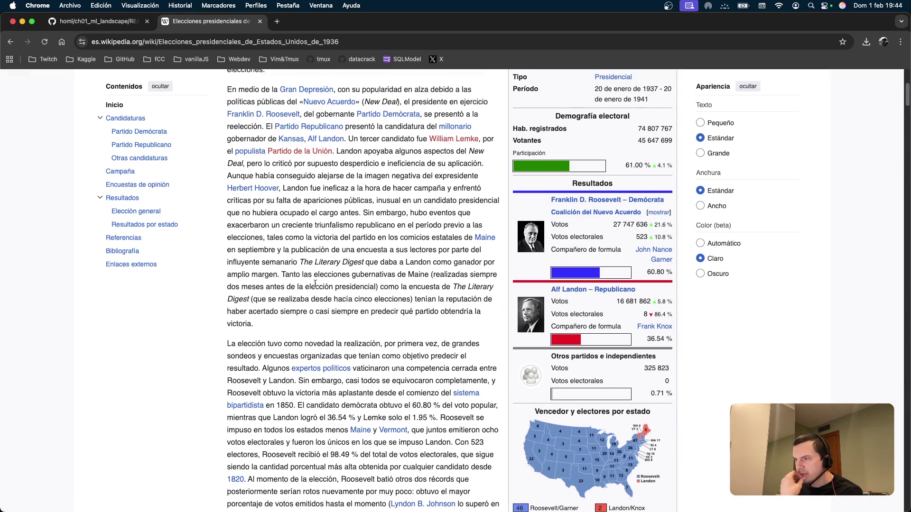
scroll(315, 284, down, 4)
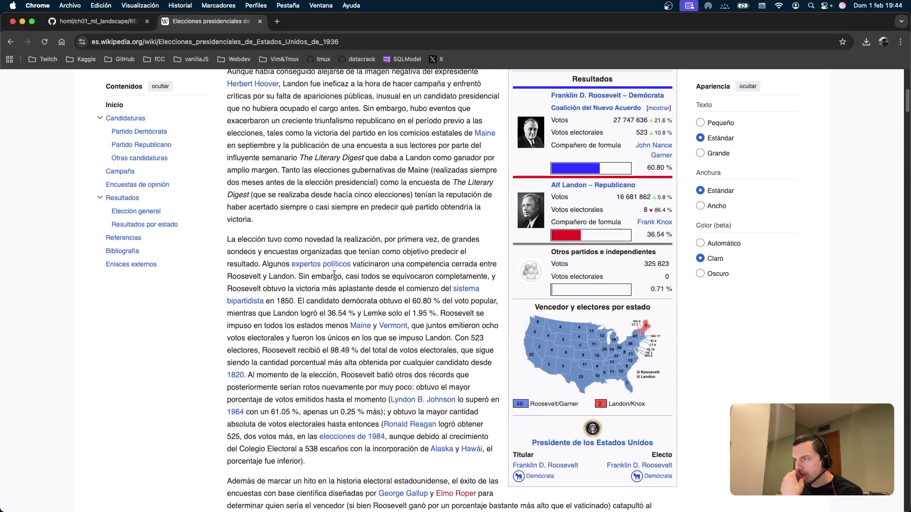
scroll(334, 275, down, 1)
drag(261, 208, 388, 211)
click(393, 211)
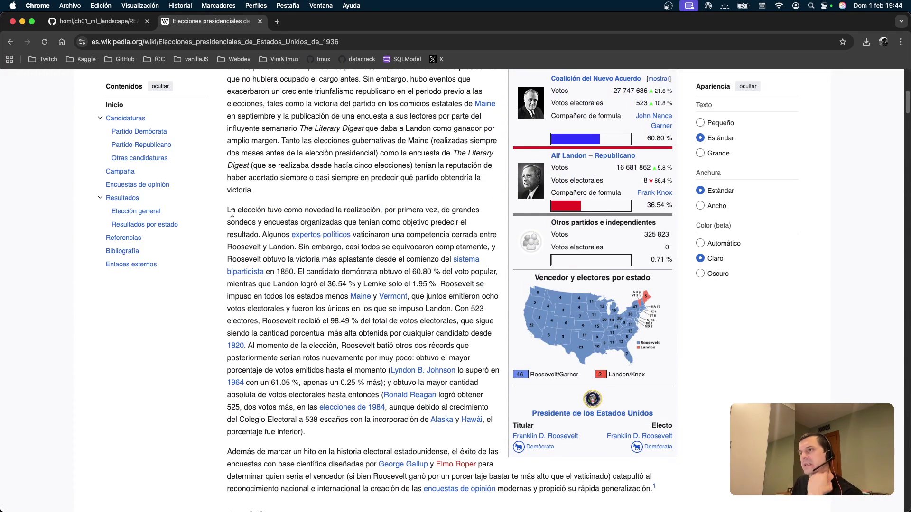
drag(222, 213, 342, 210)
click(358, 209)
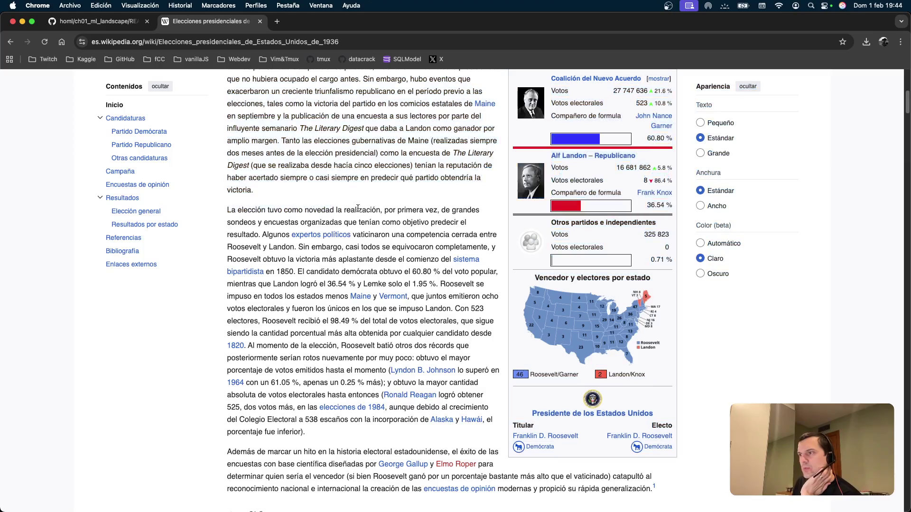
drag(252, 222, 342, 219)
click(268, 233)
mouse_move(309, 236)
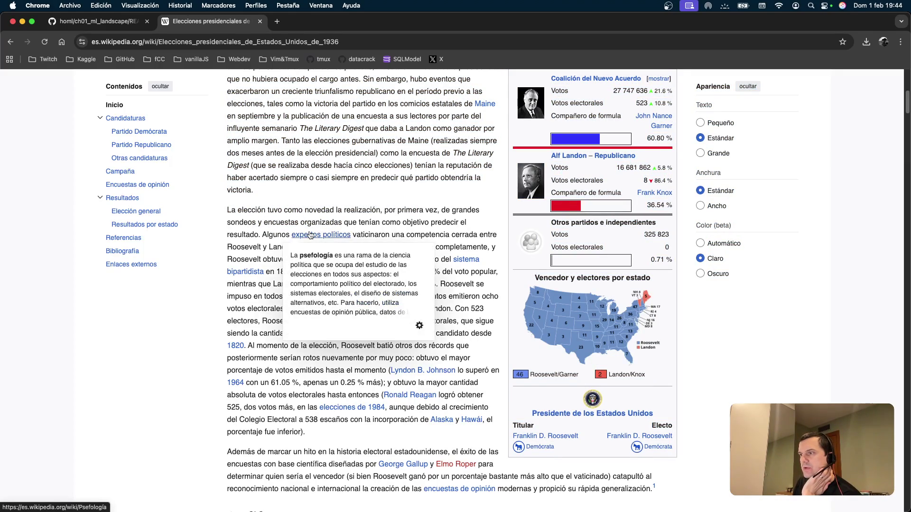
drag(407, 234, 470, 235)
click(441, 243)
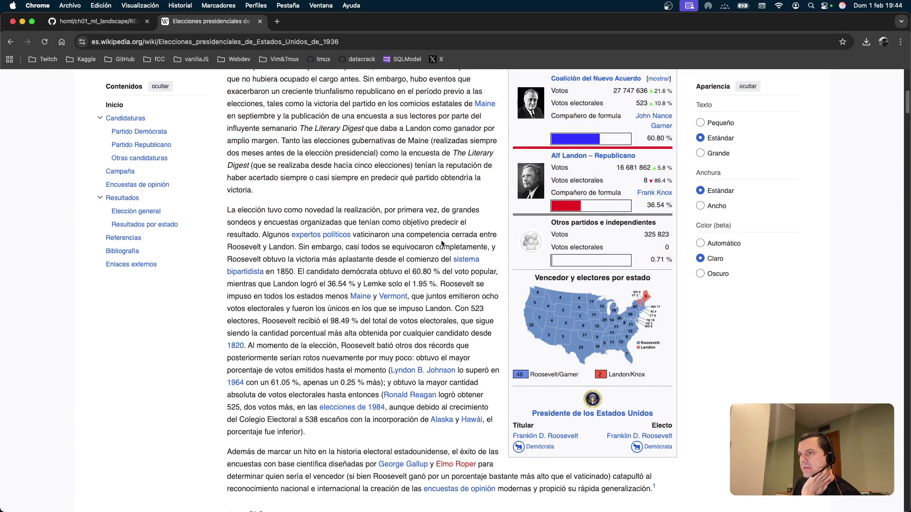
Step: Read on past the Landon line, then bring up the '29 idiomas' language list
scroll(441, 243, down, 1)
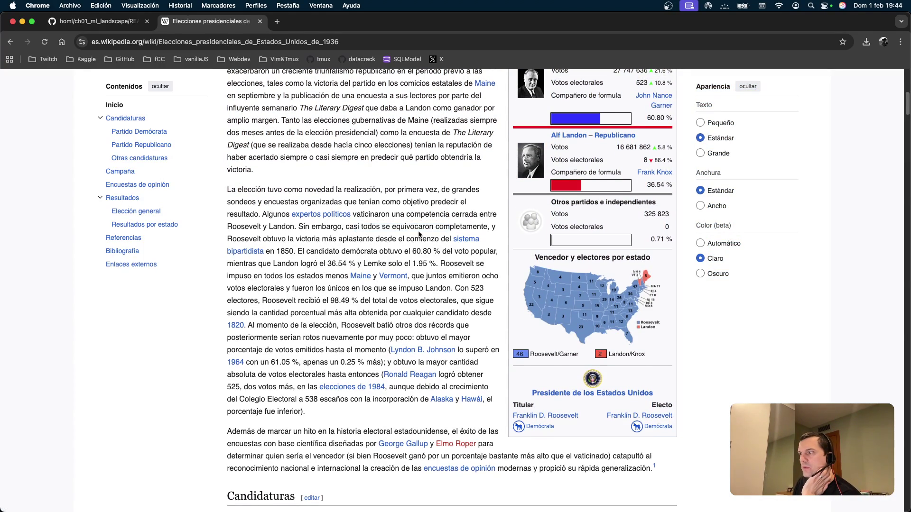
scroll(419, 234, down, 2)
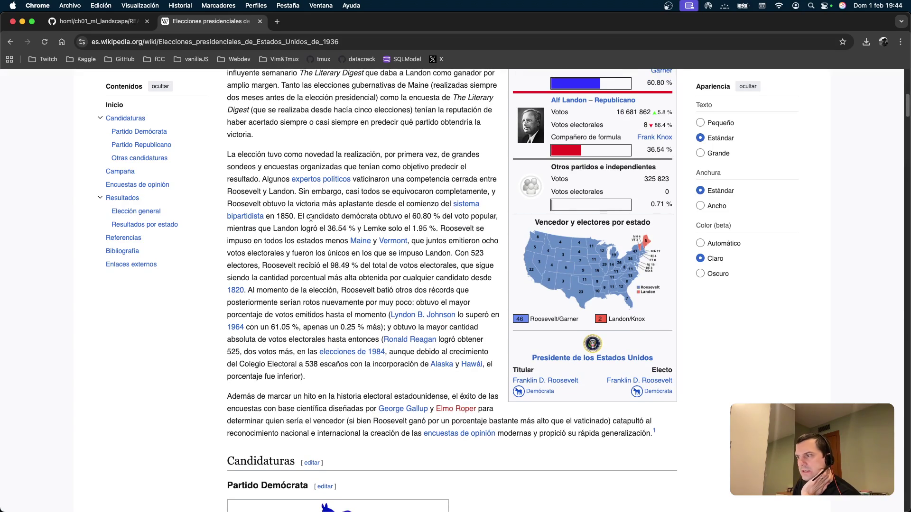
scroll(334, 237, down, 1)
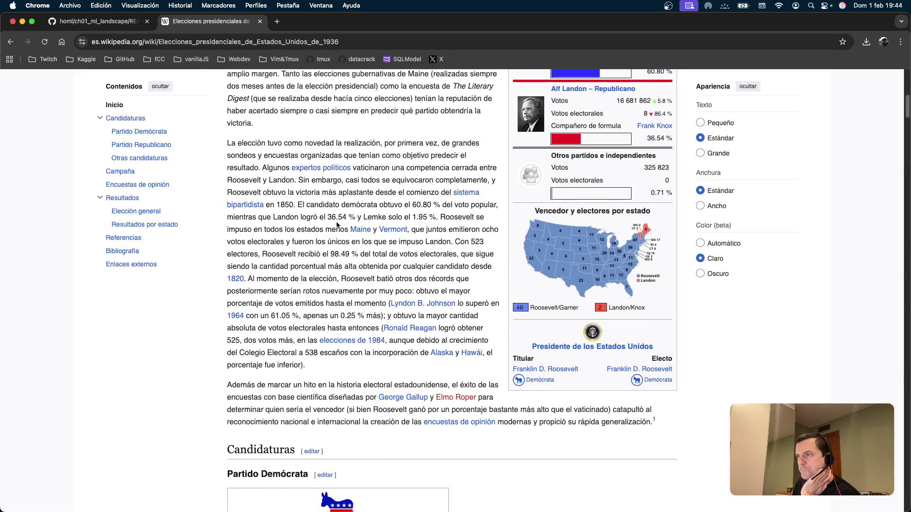
drag(272, 217, 396, 217)
click(396, 218)
scroll(431, 213, down, 1)
scroll(432, 214, down, 10)
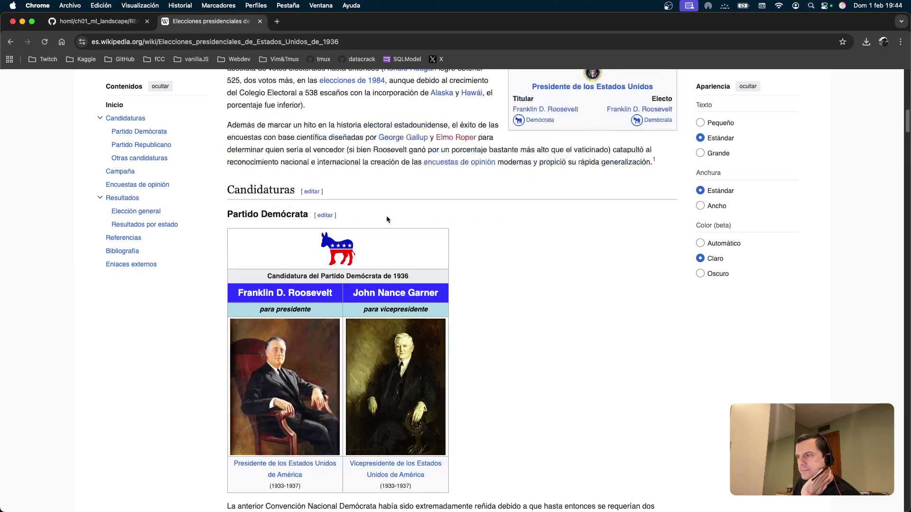
scroll(386, 215, up, 15)
click(630, 176)
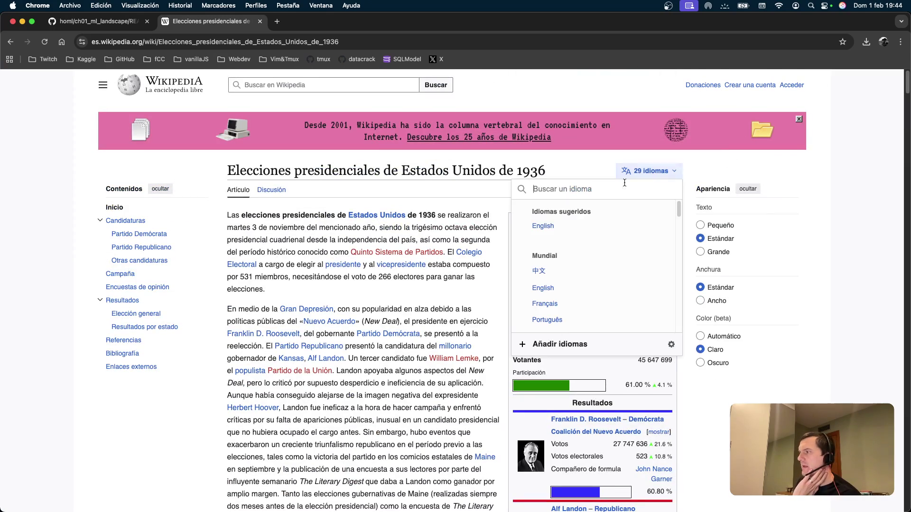
Step: Open the English article and find 'sampling' to locate the improper-sampling explanation
click(542, 226)
scroll(344, 306, down, 2)
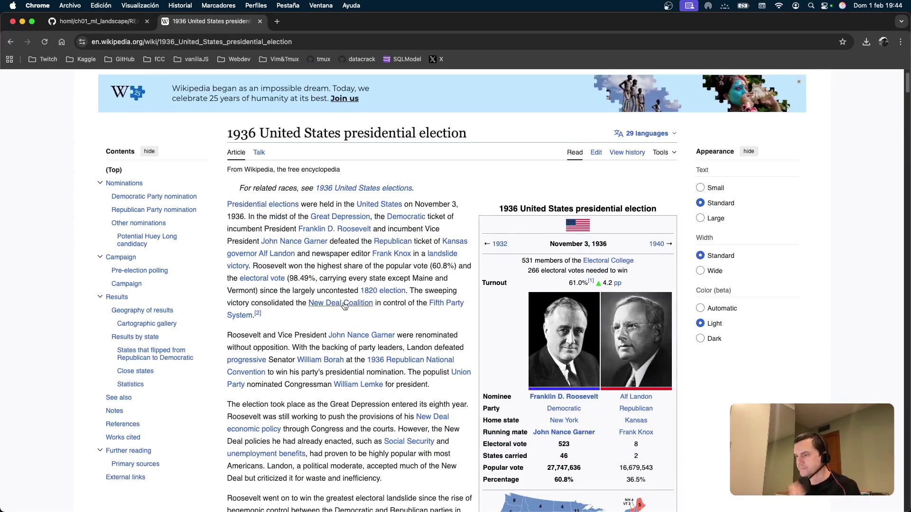
mouse_move(344, 306)
key(super+f)
text(sampling)
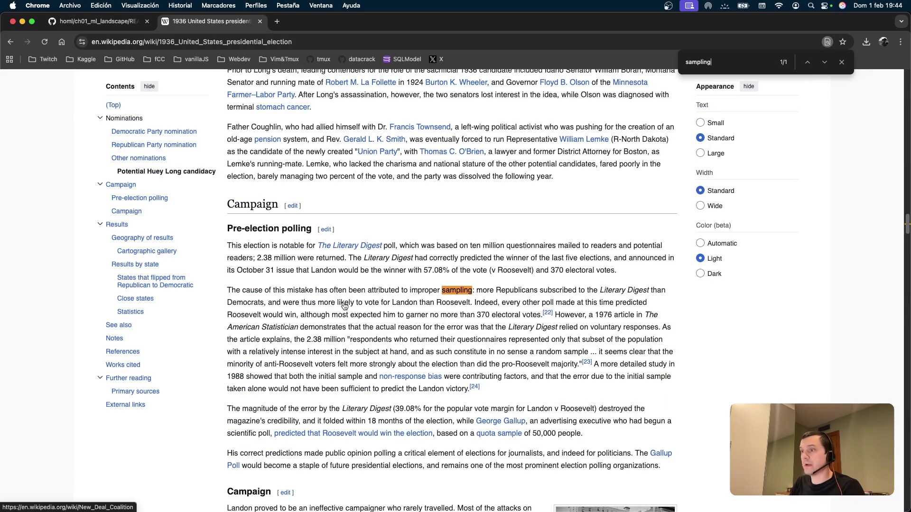
key(Escape)
scroll(351, 285, down, 3)
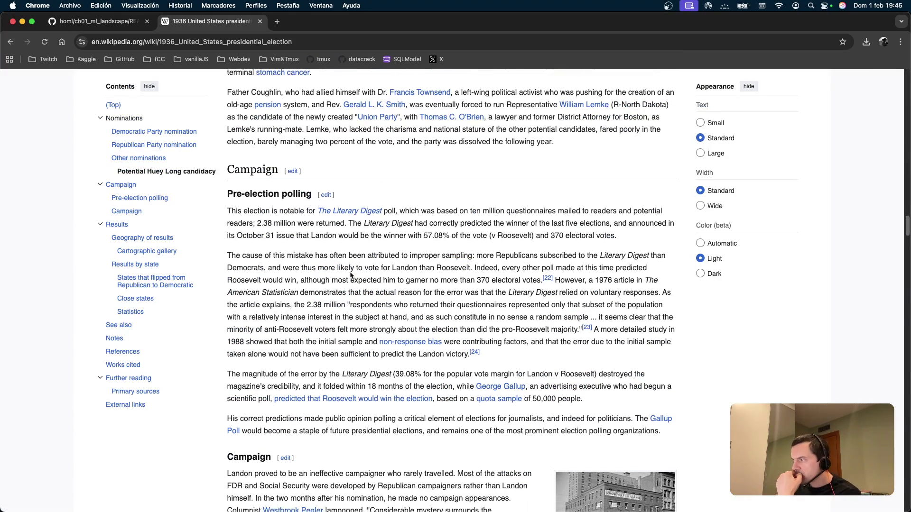
drag(236, 219, 437, 251)
click(445, 246)
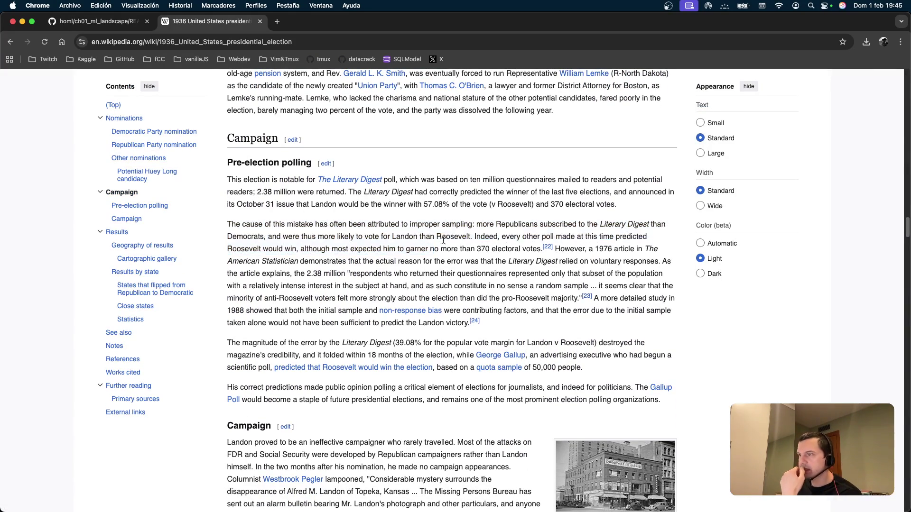
Step: Copy the English article's web address and return to the README in Vim
click(307, 38)
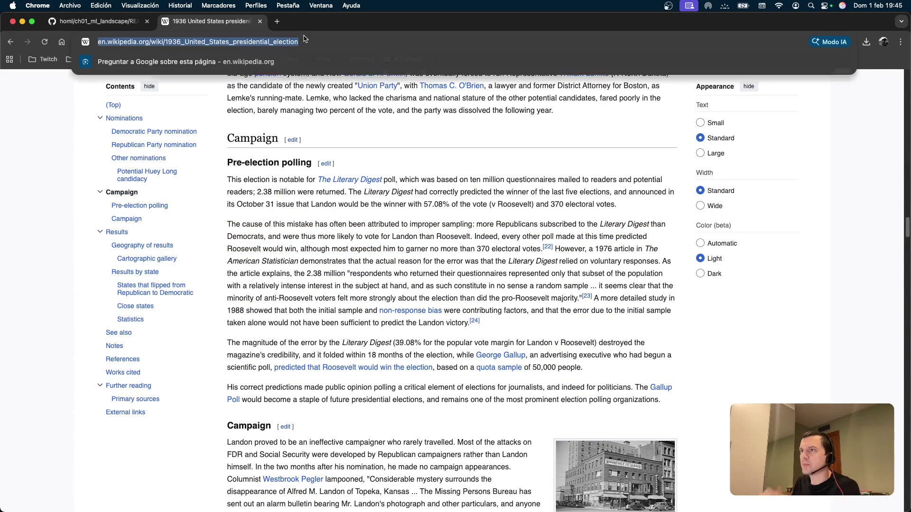
key(Escape)
key(super+Tab)
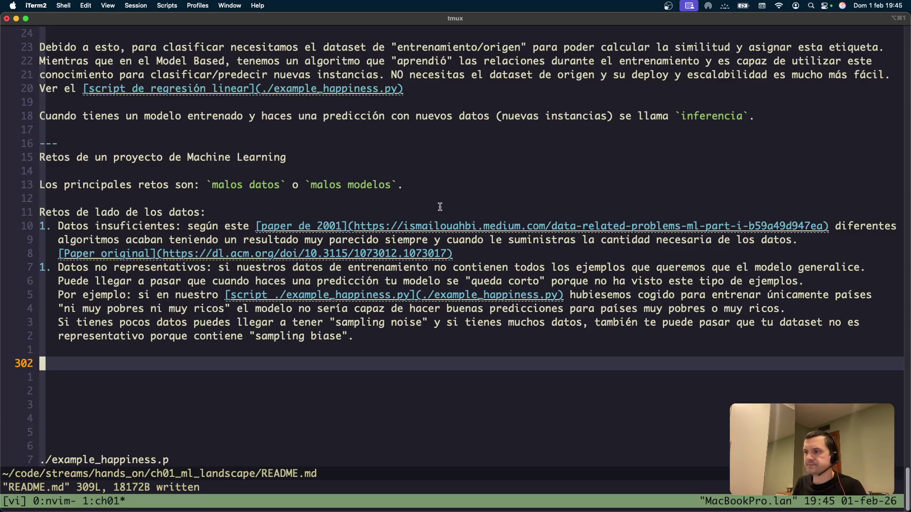
Step: Add the sentence 'Uno de los ejemplos más famosos de "sampling biase" es la campaña electoral de EEUU en 1936'
key(k)
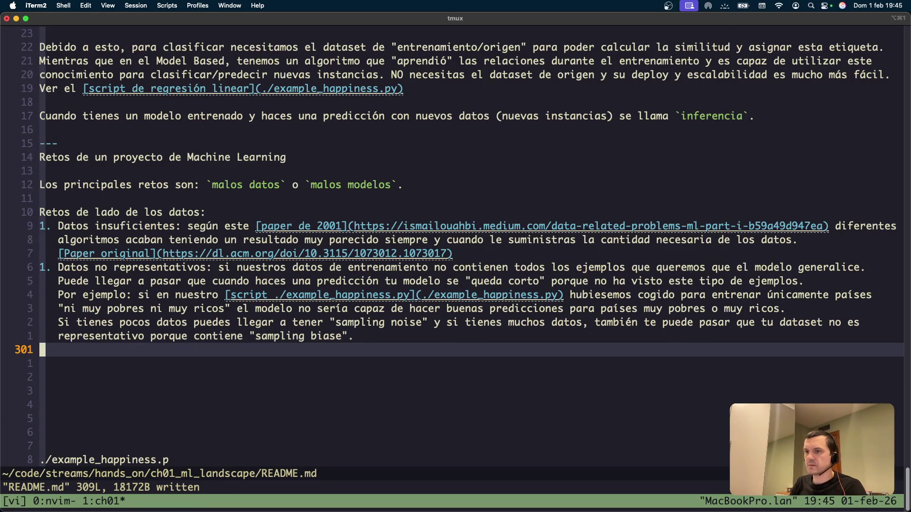
key(o)
key(Tab)
key(BackSpace)
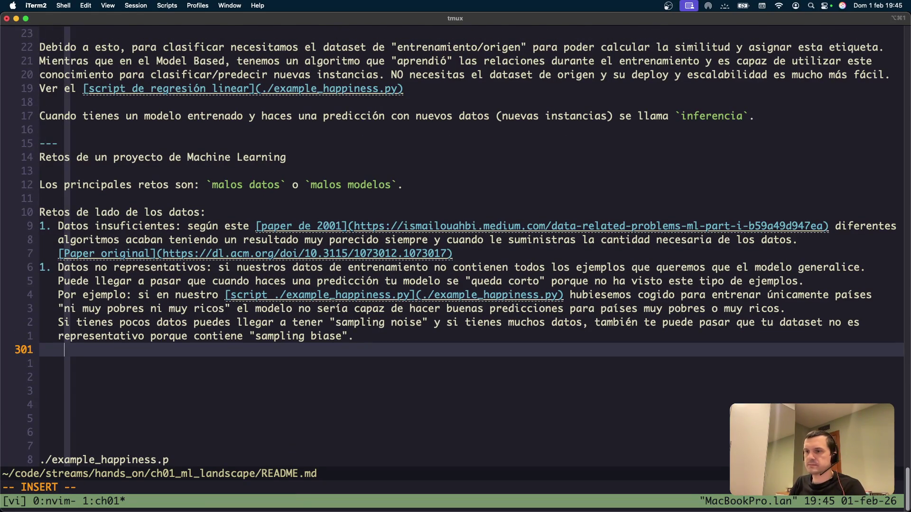
key(BackSpace)
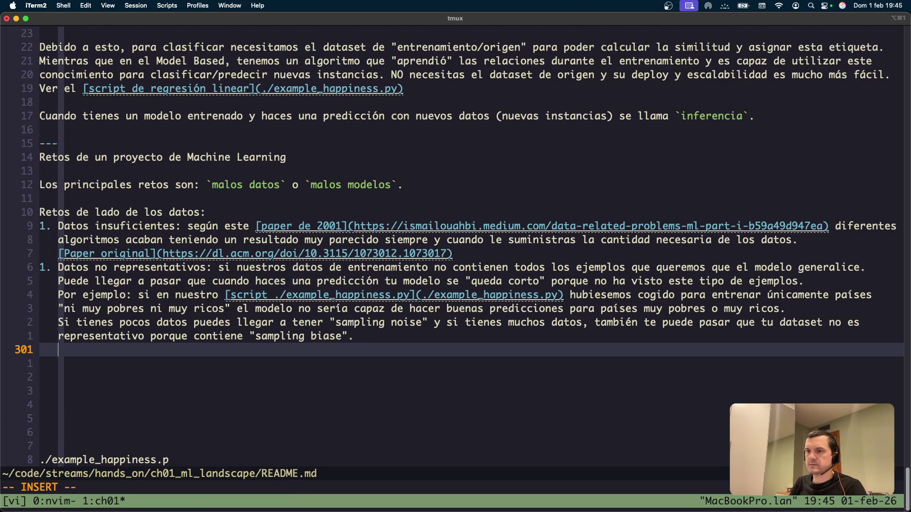
key(Return)
text(Uno delo)
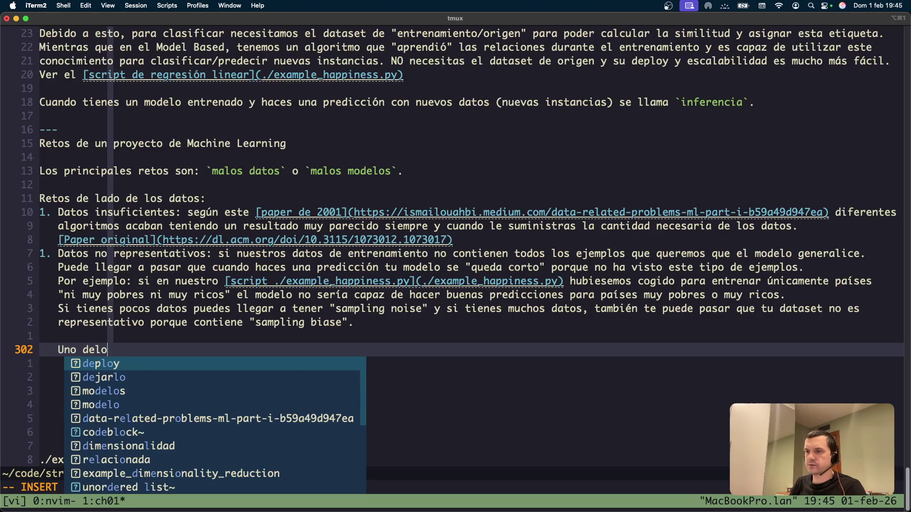
key(BackSpace)
key(BackSpace)
text(los ejempl)
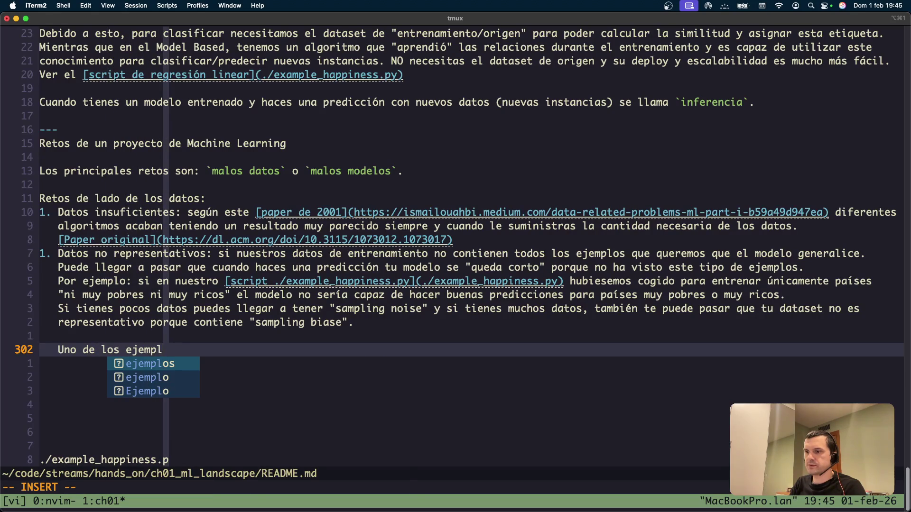
text(os más famosos de "sampling ba)
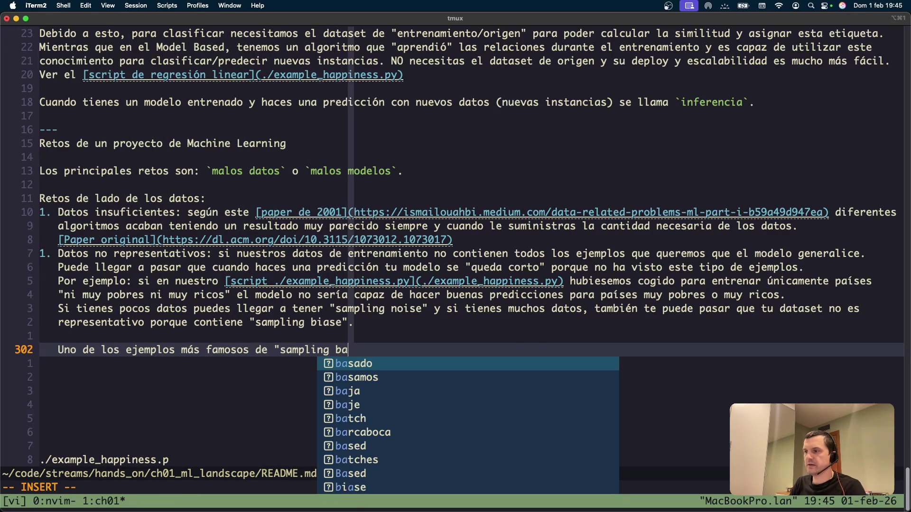
key(BackSpace)
text(iase" )
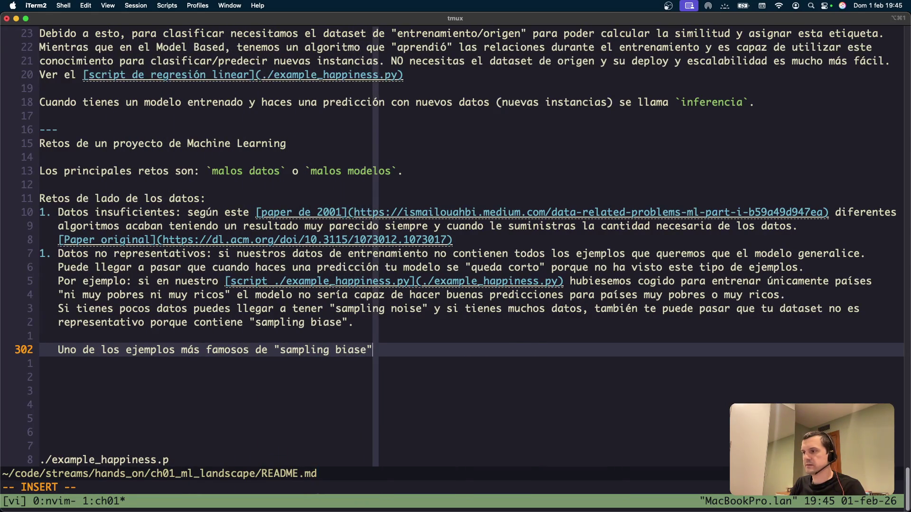
text(es la ca)
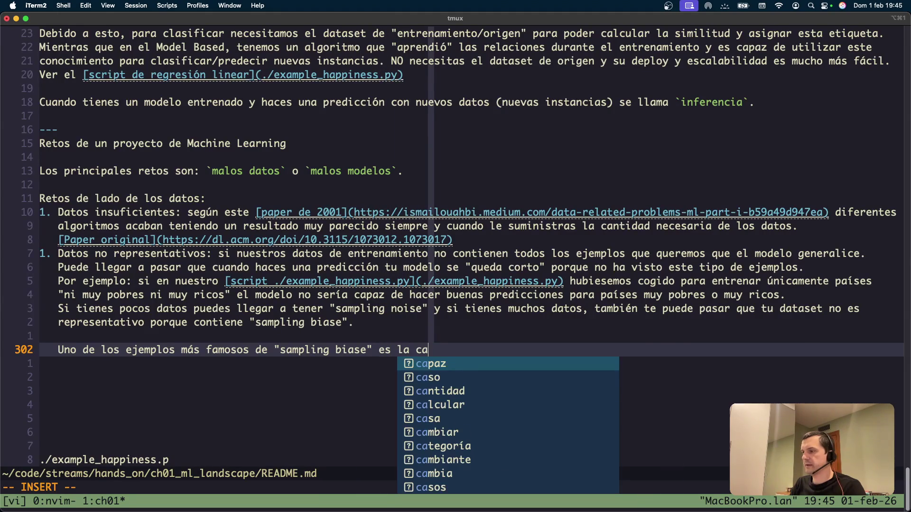
text(mpaña e)
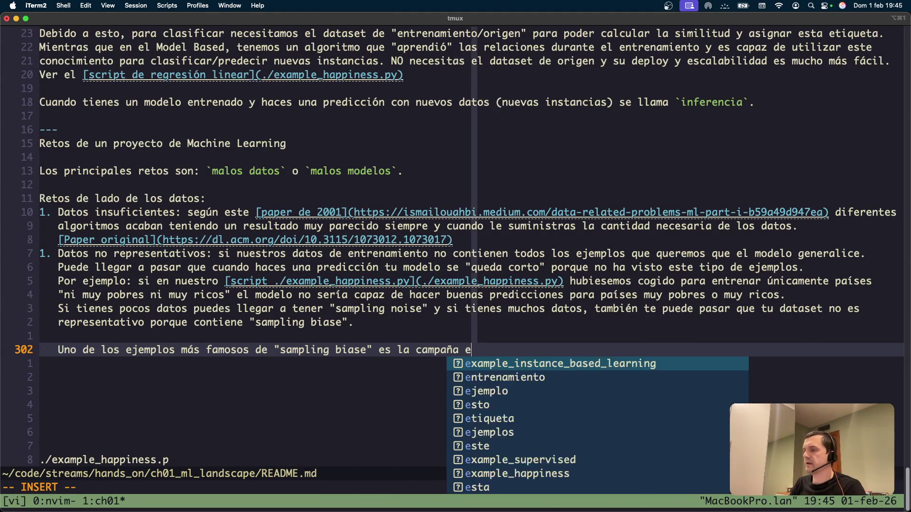
text(lectora)
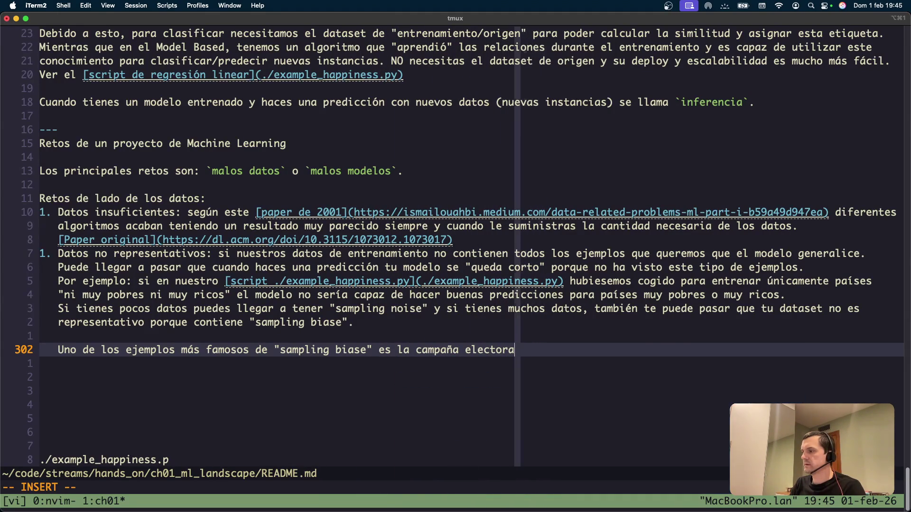
text(l de EEUU en )
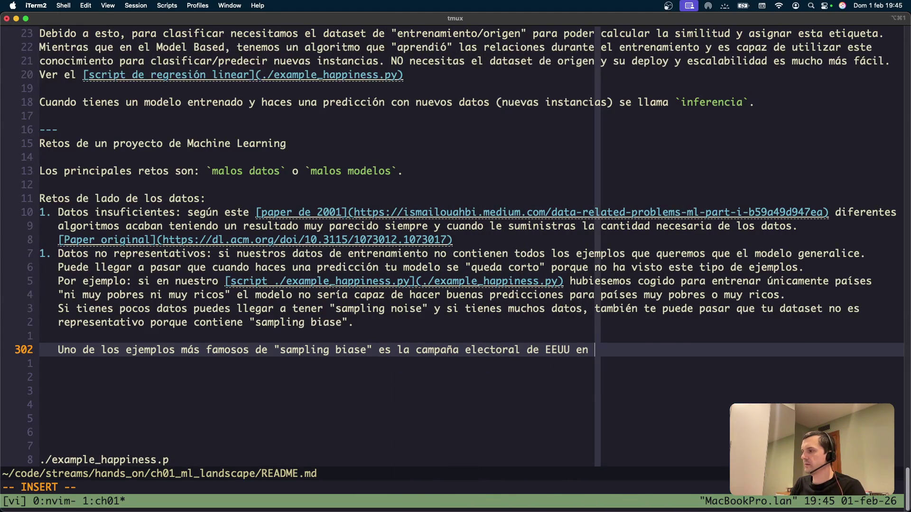
text(1936)
Step: Turn 'EEUU en 1936' into a Markdown link to the Wikipedia article and save with :w
key(Escape)
key(b)
key(b)
key(b)
text(i[)
key(End)
text(]/)
text(https://en.wikipedia.org/wiki/1936_United_States_presidential_election)
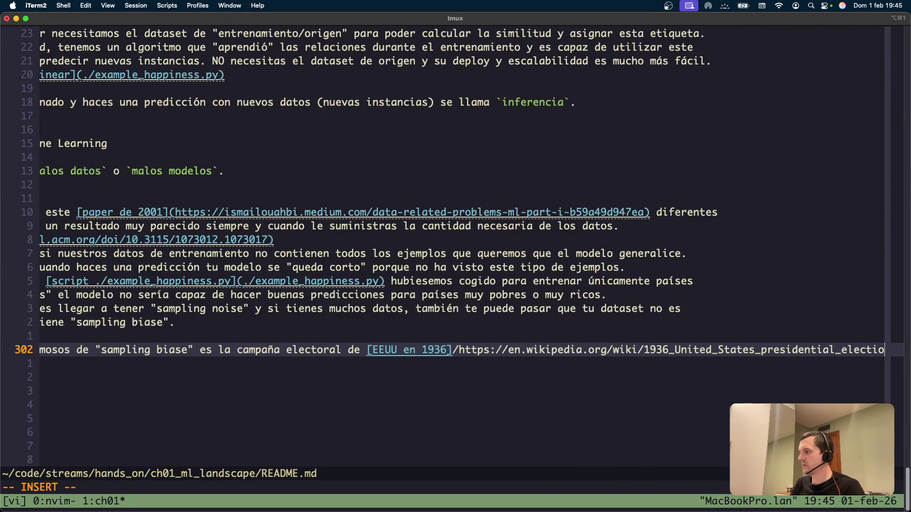
key(Escape)
text(u)
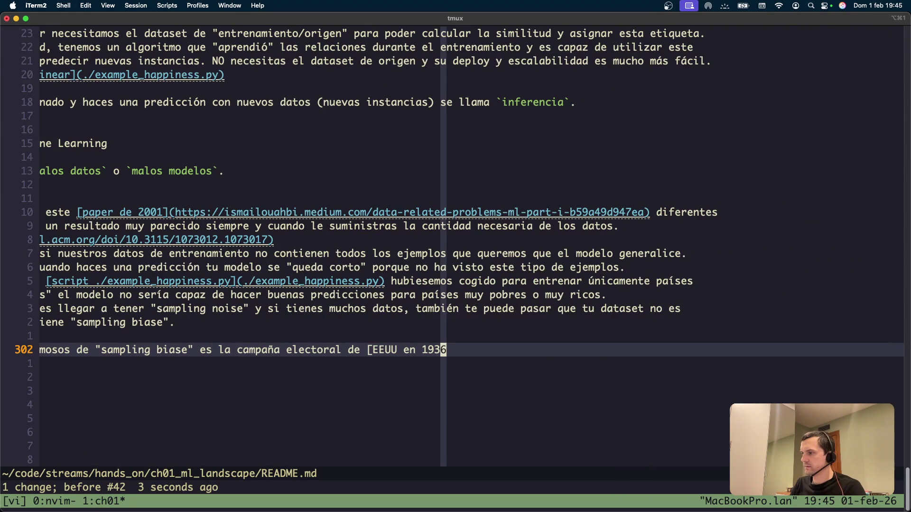
text(a]/)
key(BackSpace)
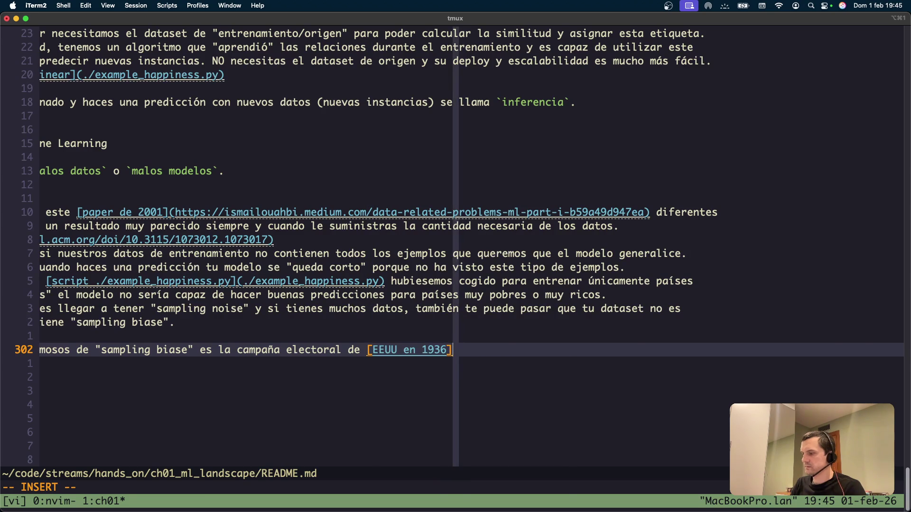
text(()
text(https://en.wikipedia.org/wiki/1936_United_States_presidential_election)
text())
key(Escape)
text(:w)
key(Return)
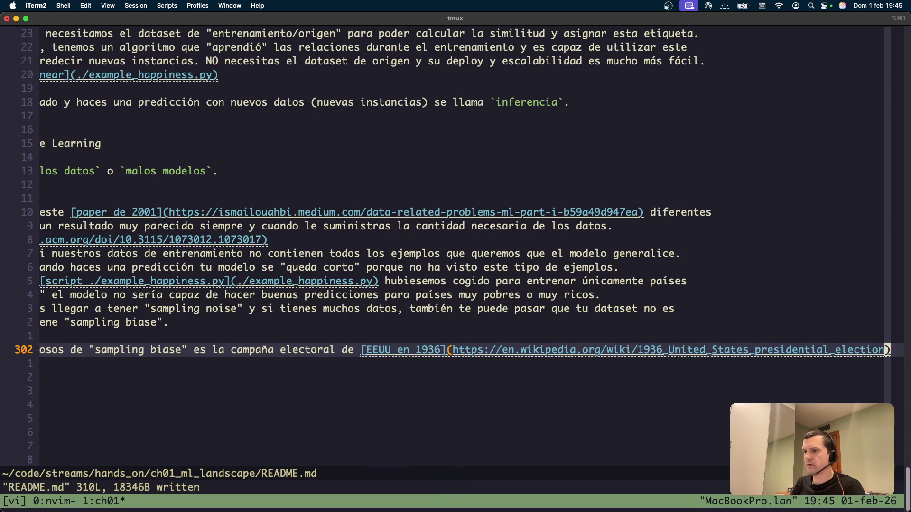
Step: Add blank lines below the link sentence and save README.md again
key(o)
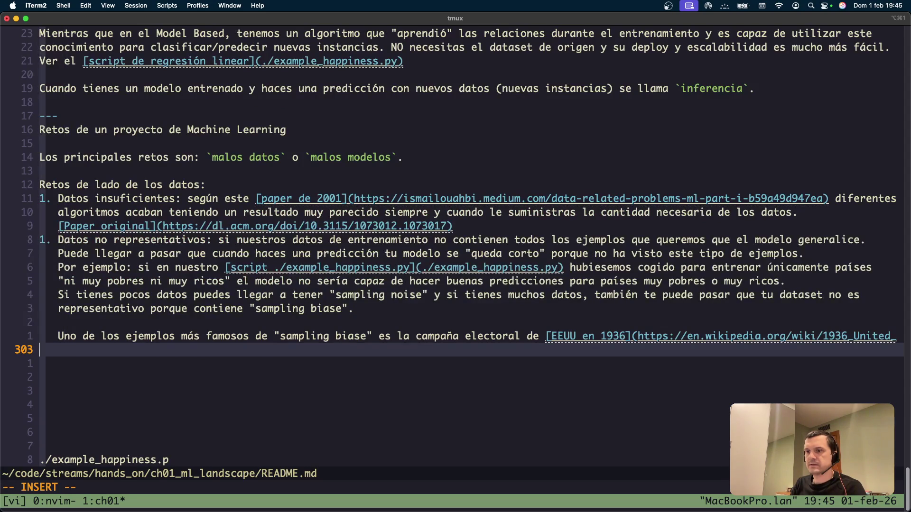
key(Return)
key(Escape)
text(:w)
key(Return)
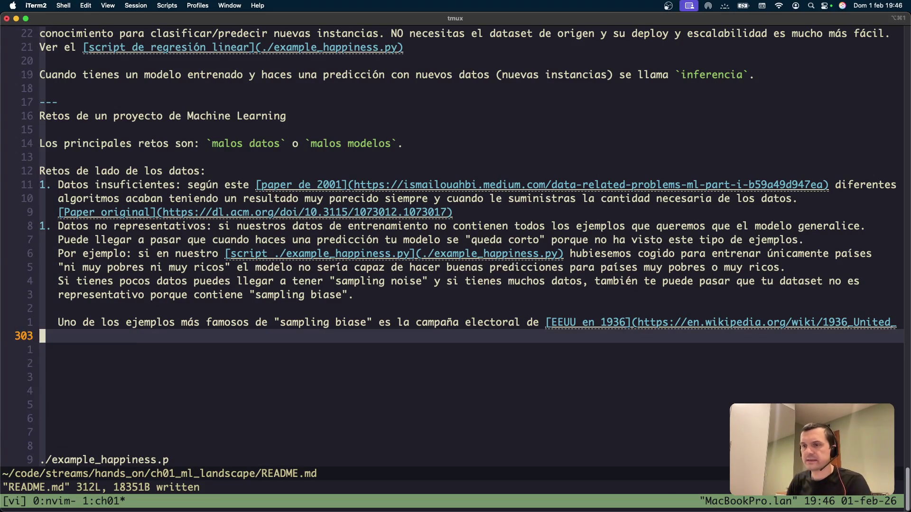
Step: Save README.md and quit Vim with :x!
text(:x!)
key(Return)
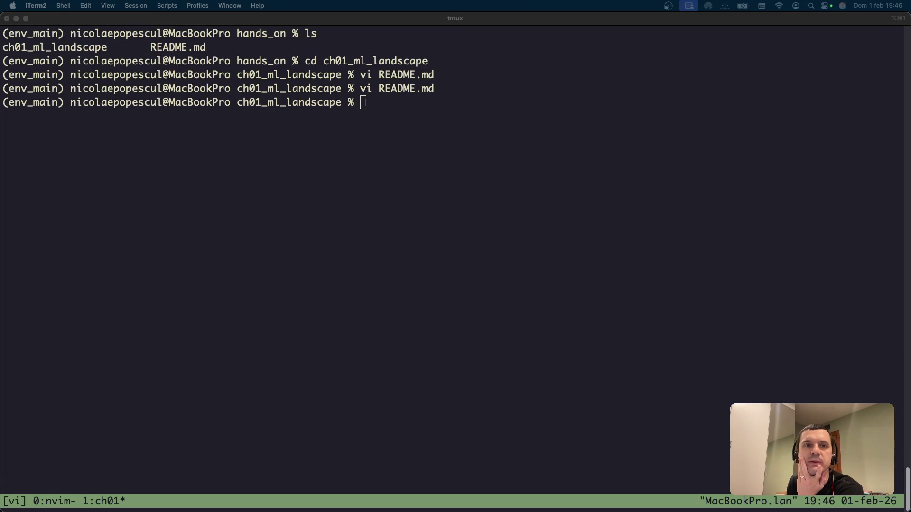
Step: Go from the GitHub README view to the homl repository's main page and select its address
key(super+Tab)
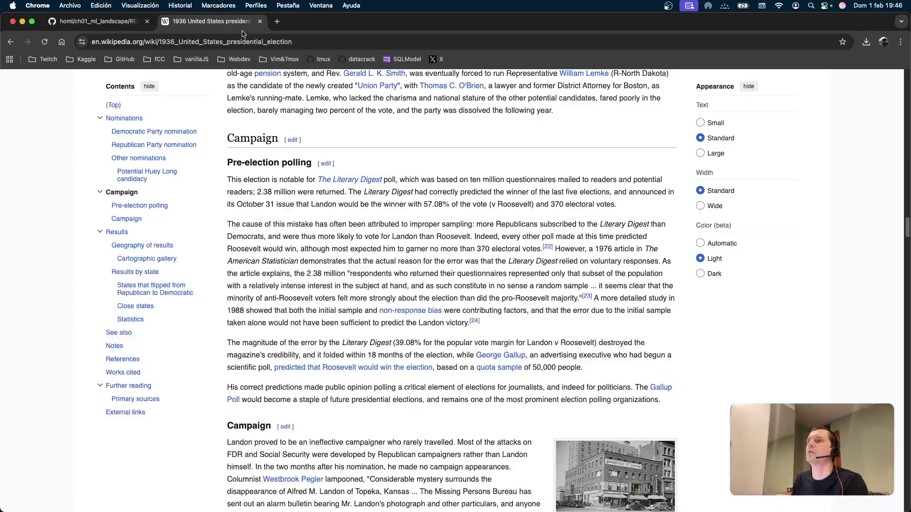
click(95, 21)
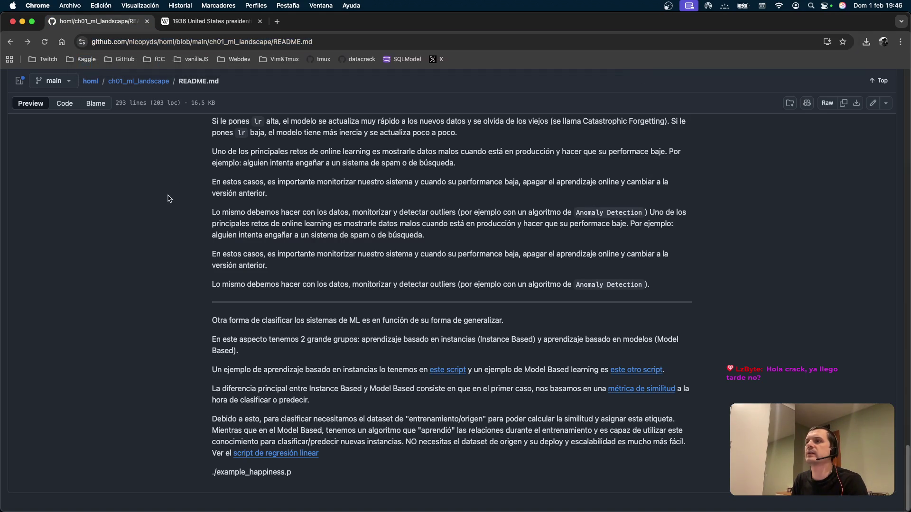
click(114, 78)
click(90, 82)
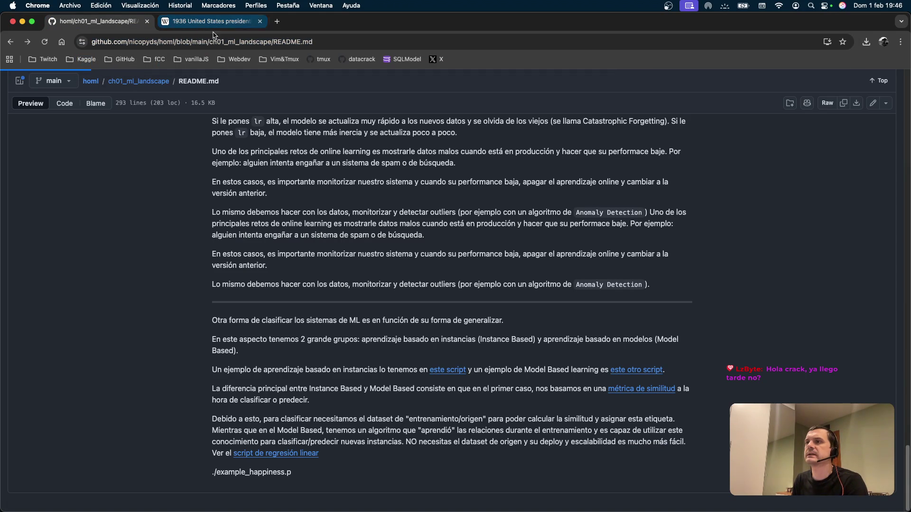
click(142, 42)
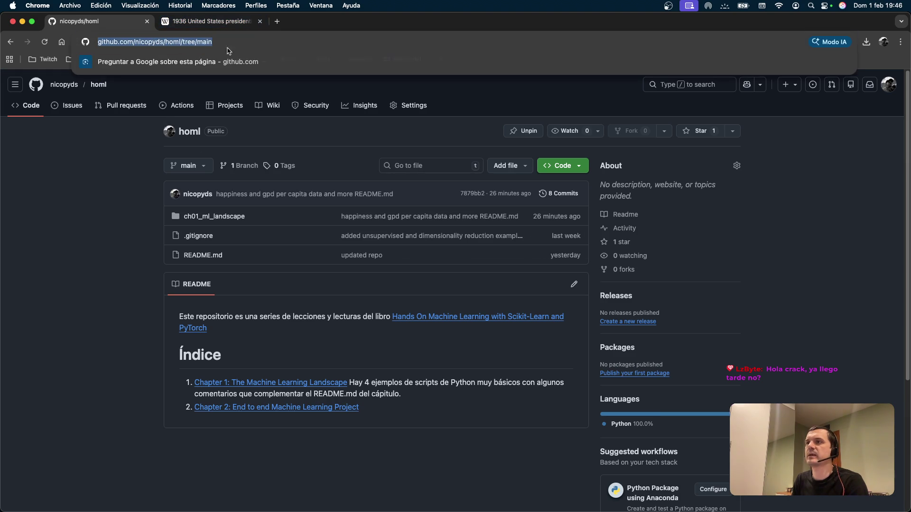
click(89, 230)
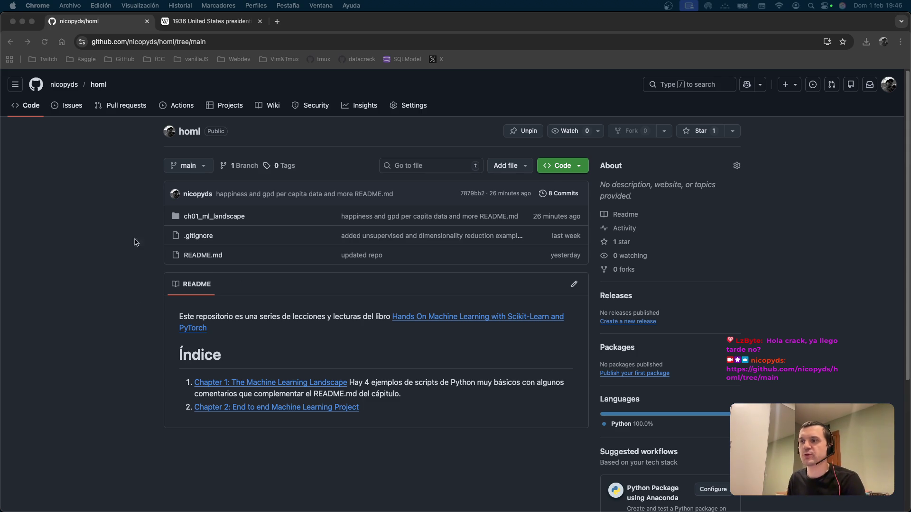
key(super+Tab)
key(super+Tab)
key(super+Tab)
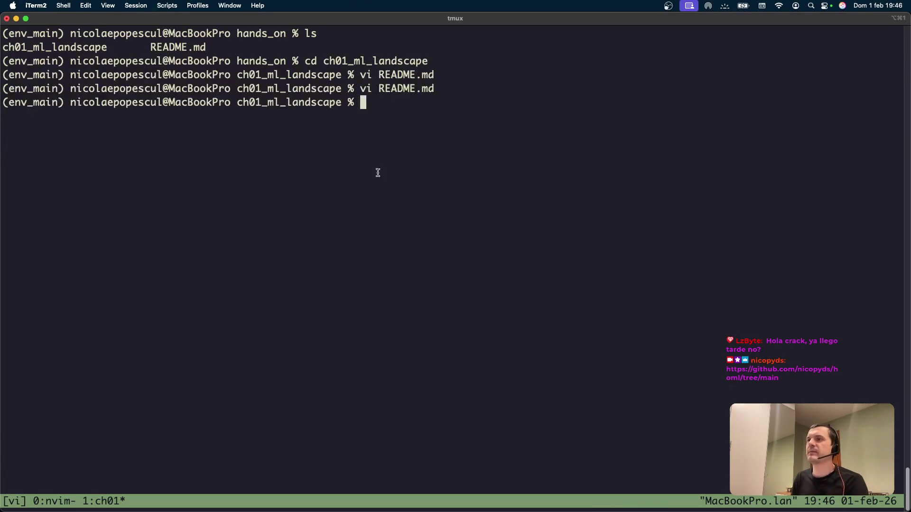
key(super+Tab)
Step: Clear the terminal, list the chapter files and move up to the hands_on folder with cd .
key(super+grave)
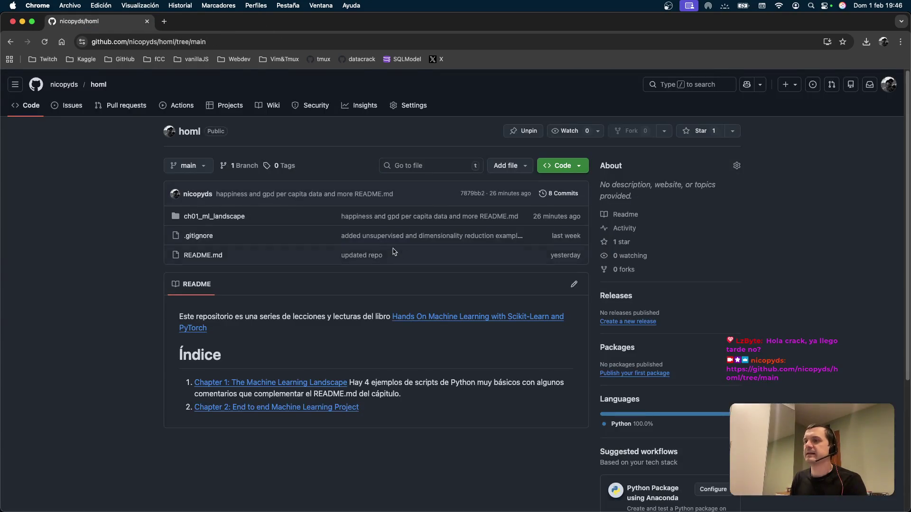
key(super+Tab)
text(como)
key(ctrl+u)
text(clear)
key(Return)
text(ls)
key(Return)
text(cd ..)
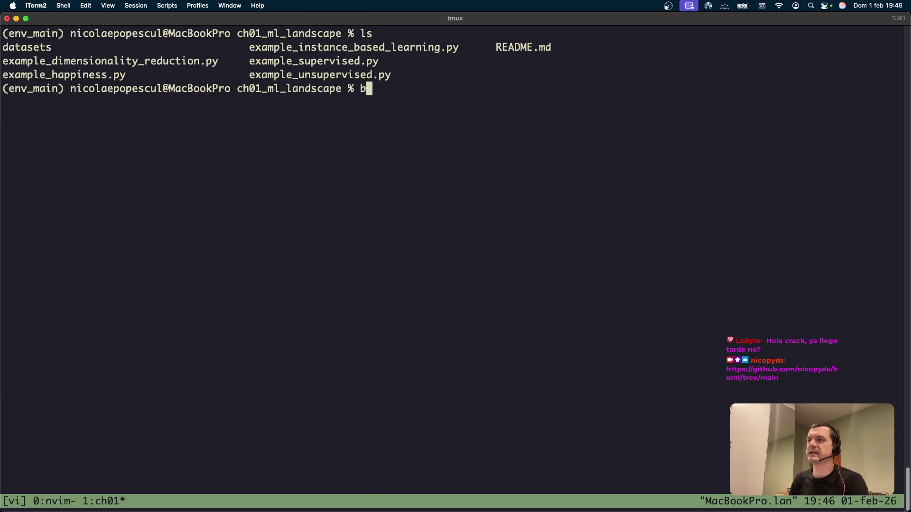
key(Return)
Step: Format the project with black ./ and lint it with ruff check --fix ./
key(ctrl+l)
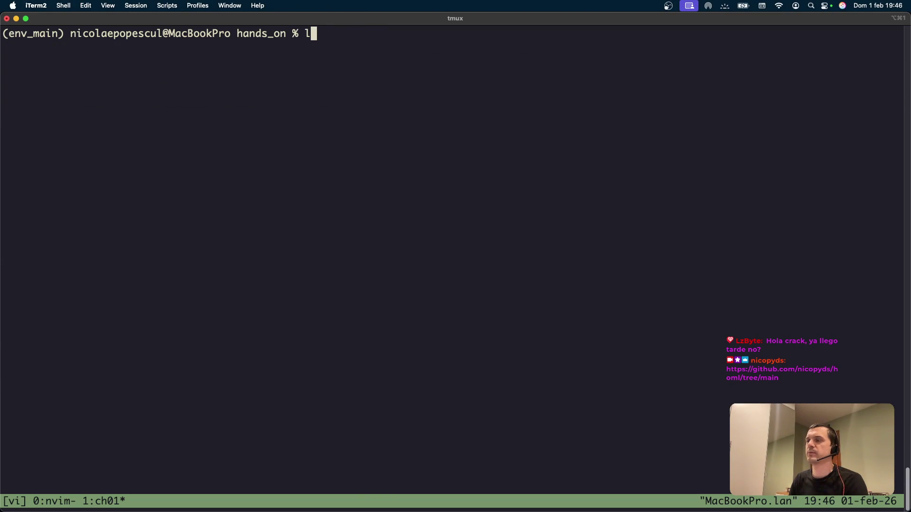
text(ls b.)
key(ctrl+u)
text(black ./)
key(Return)
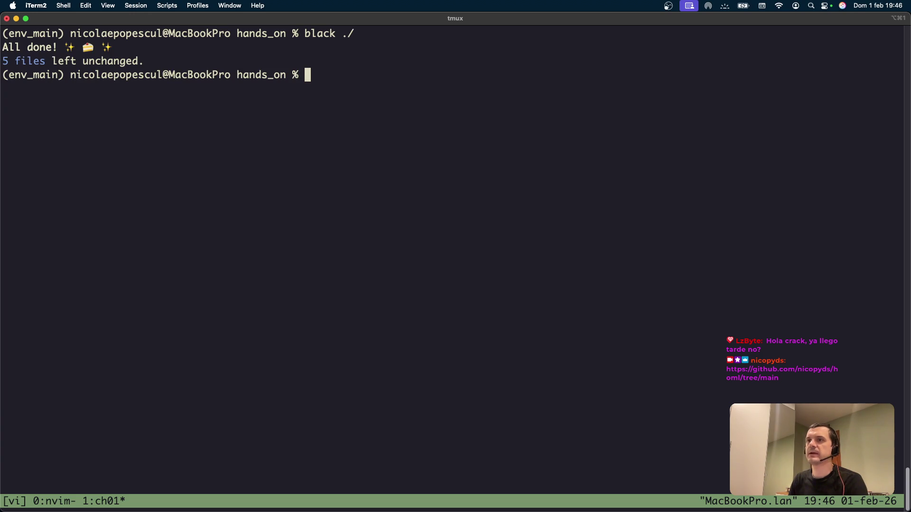
text(ruff cehc)
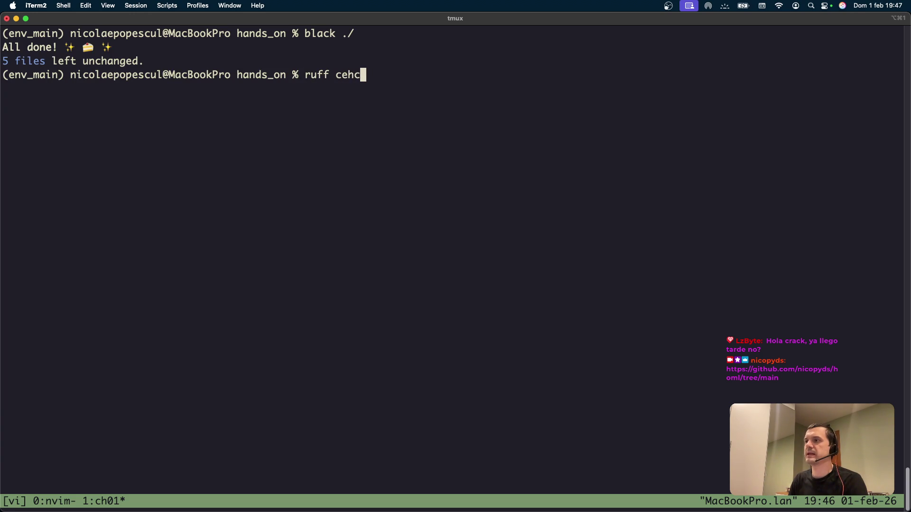
key(BackSpace)
key(BackSpace)
text(heckk -)
key(BackSpace)
key(BackSpace)
key(BackSpace)
text(--fix .,)
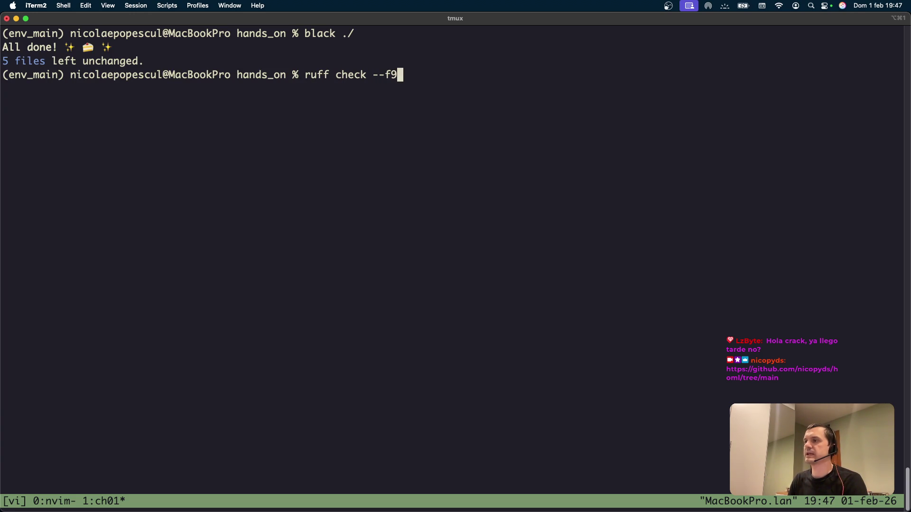
key(BackSpace)
text(/)
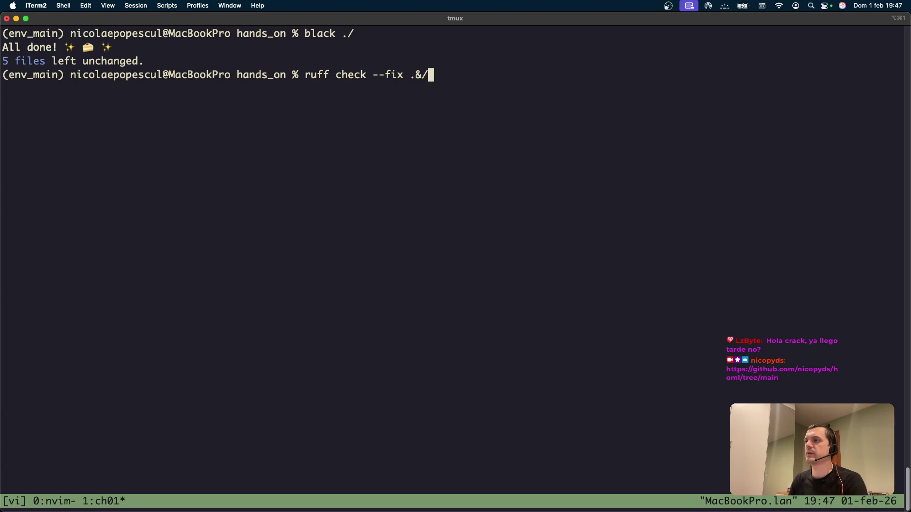
key(Return)
Step: Check git status, stage all changes and commit them as 'Data related problems in ML'
text(git status)
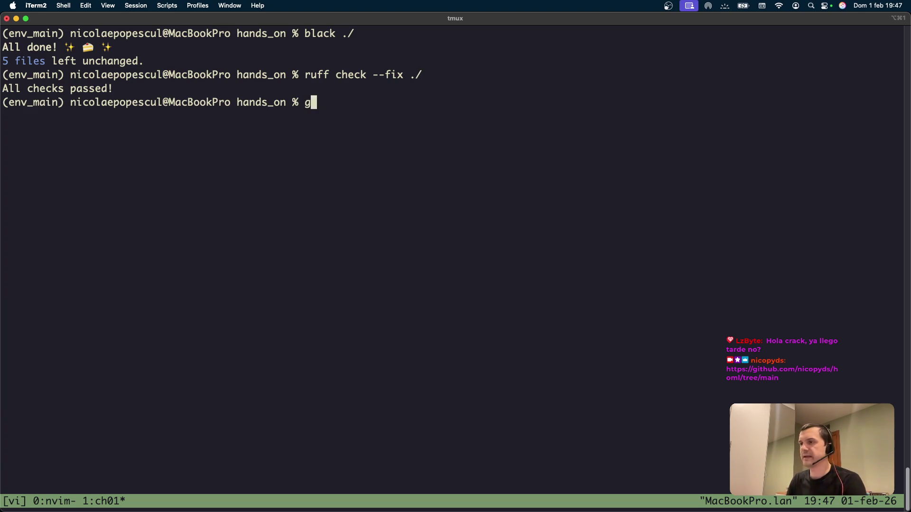
key(Return)
text(git add .)
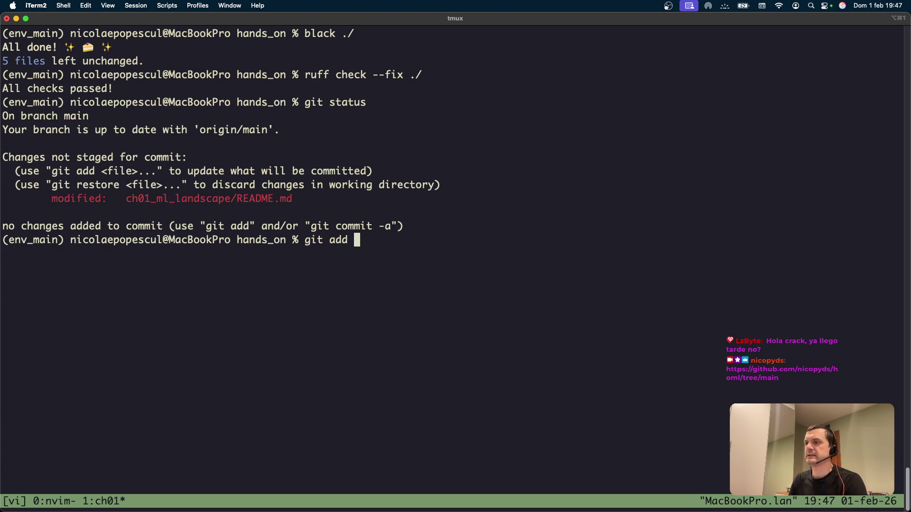
key(Return)
text(git commit -m ")
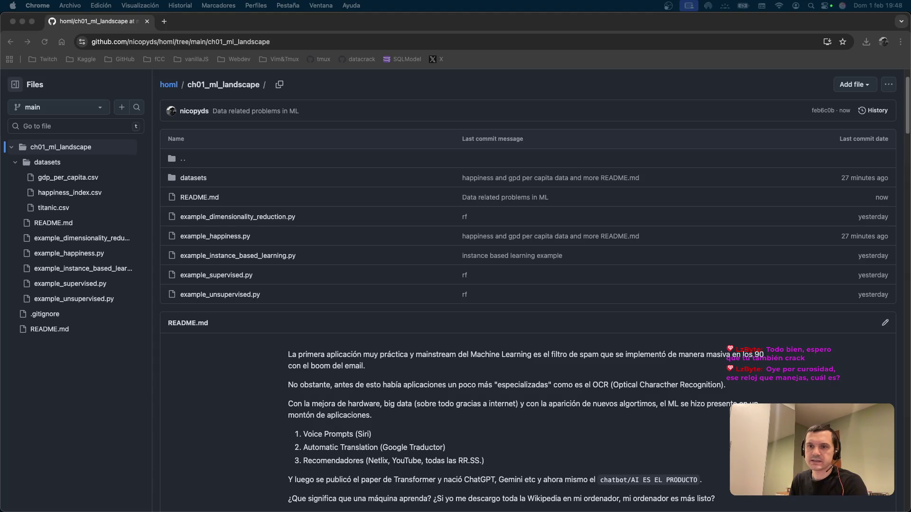
click(168, 85)
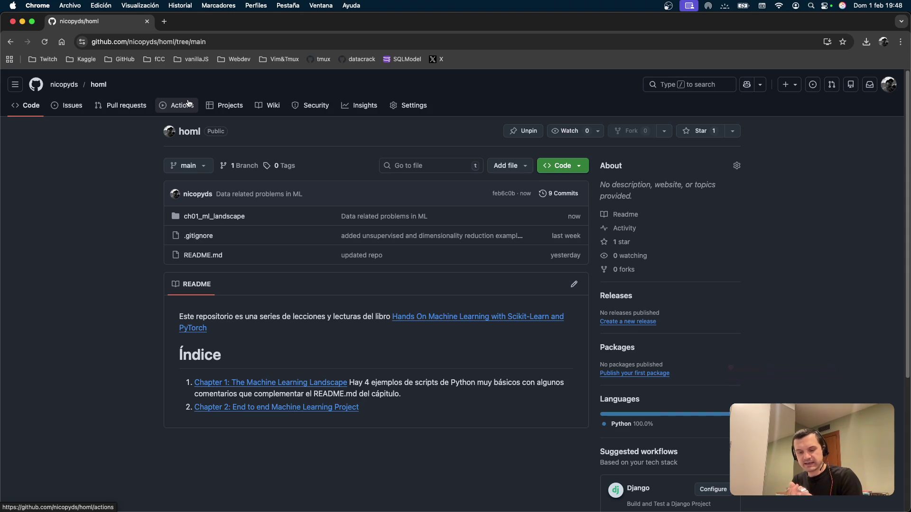
Step: Open a new Chrome tab and start a search for 'seiki'
click(163, 25)
text(seiki)
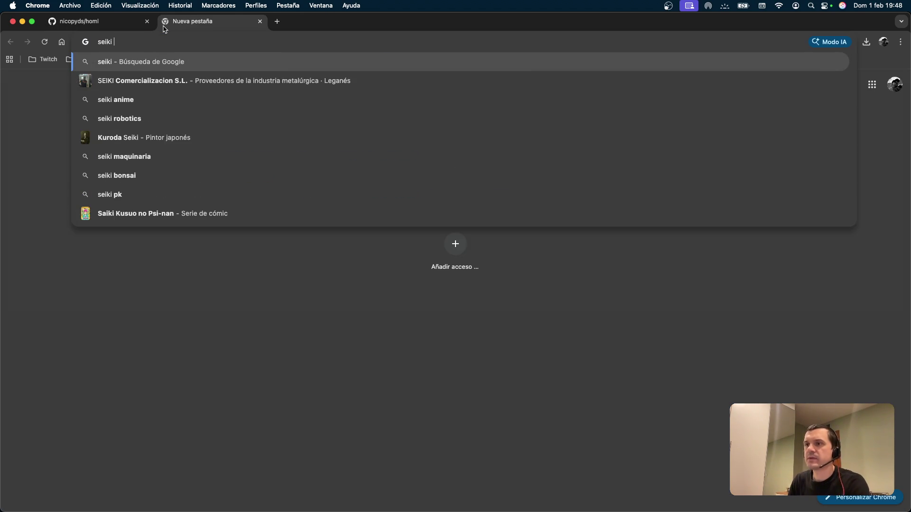
Step: Refine the search to 'seiko sport 5' and open the '5 Sports | Seiko Watch Corporation' result
key(Return)
click(197, 93)
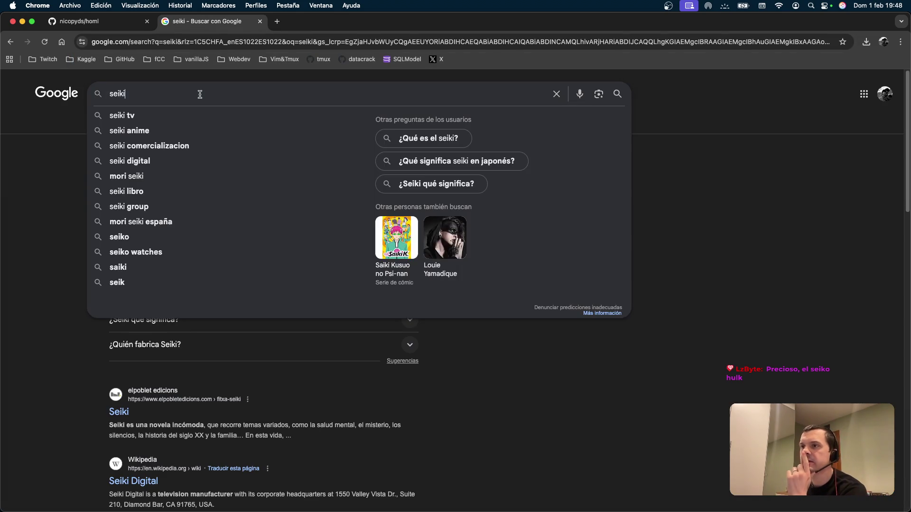
key(BackSpace)
text(o)
key(Return)
click(197, 94)
text(sp)
key(Down)
key(Down)
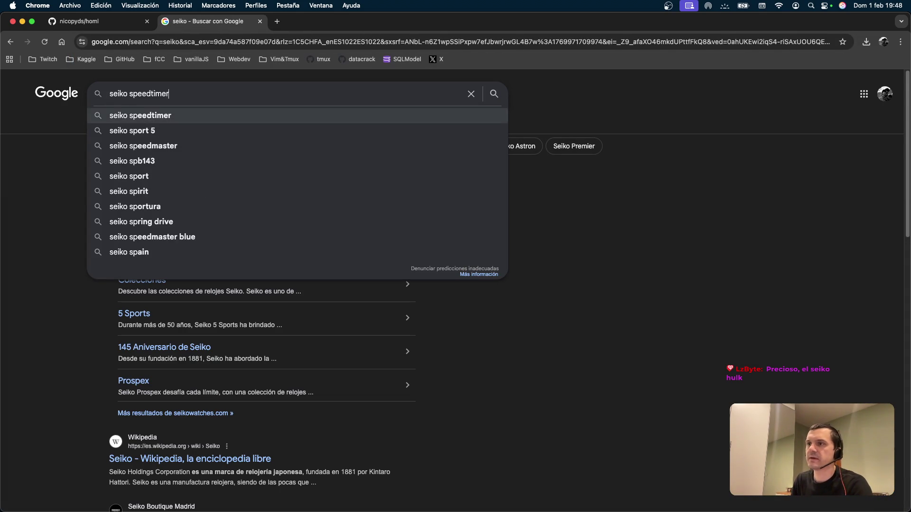
key(Return)
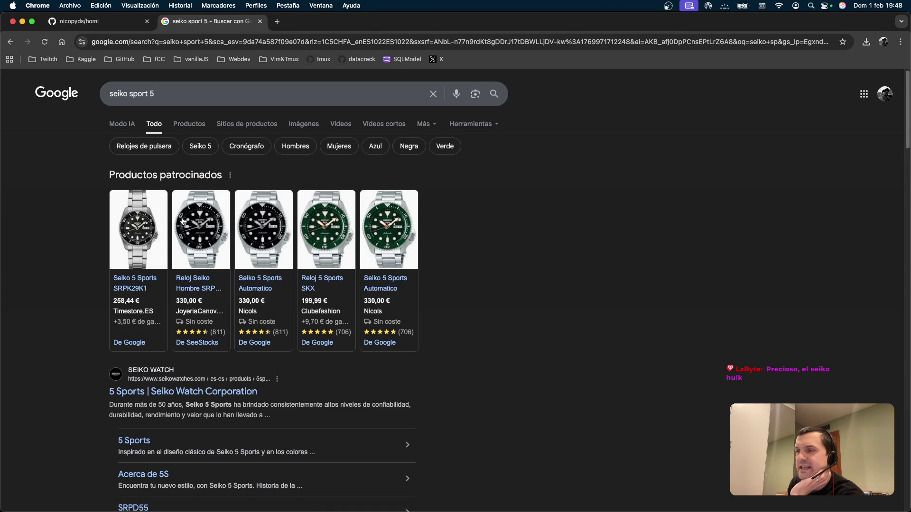
mouse_move(185, 222)
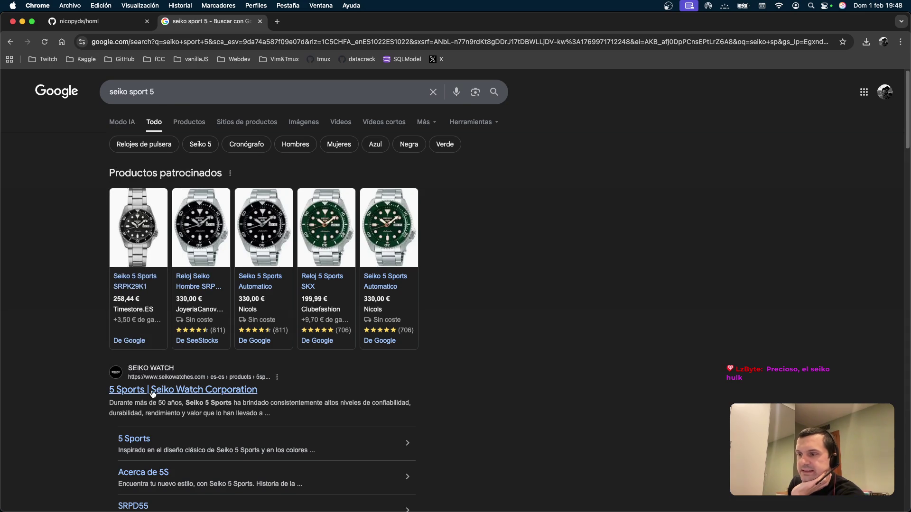
click(152, 392)
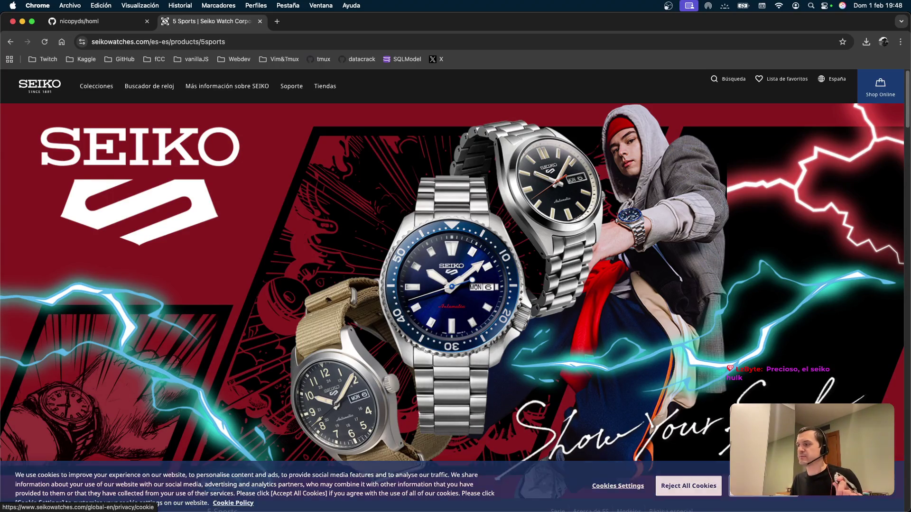
Step: Reject all cookies and scroll to the Nuestras Sugerencias section
click(688, 486)
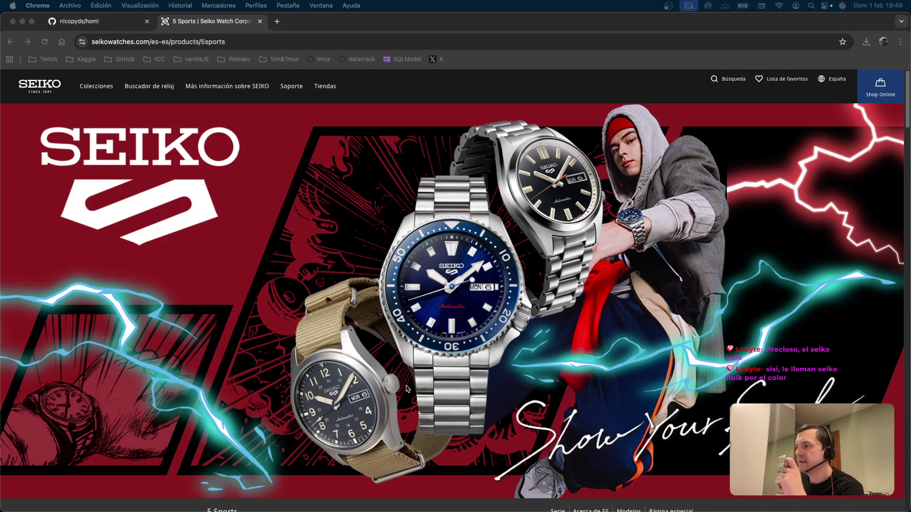
scroll(433, 275, down, 15)
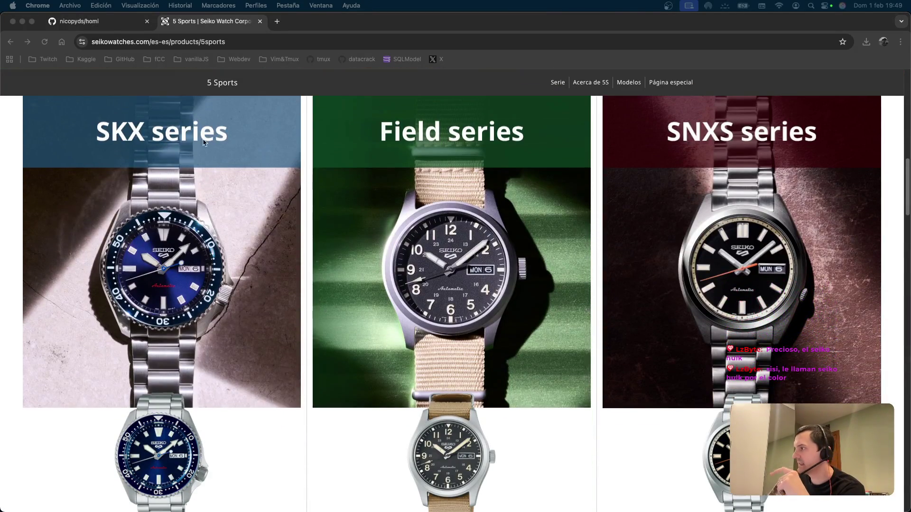
scroll(204, 143, down, 5)
scroll(202, 183, up, 10)
Step: Open the SKX series collection and browse its 5 Sports watch grid
click(224, 321)
scroll(224, 322, down, 10)
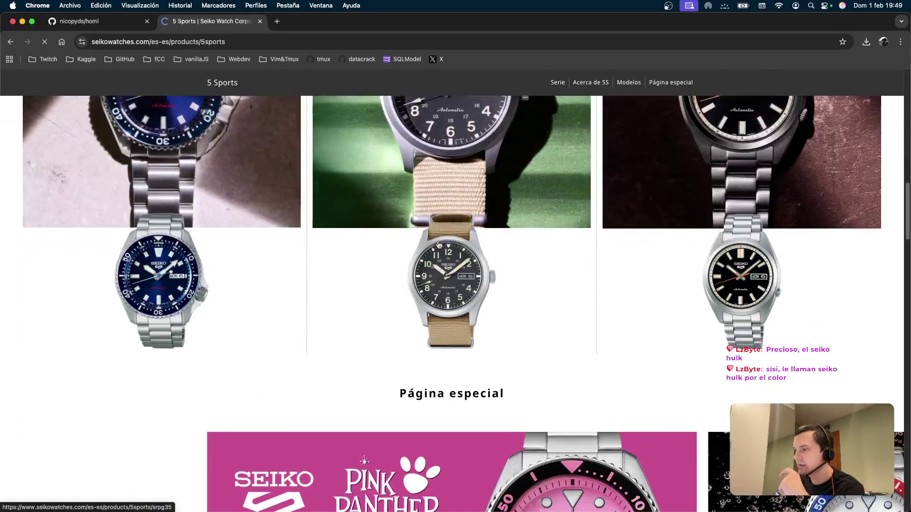
scroll(486, 236, down, 6)
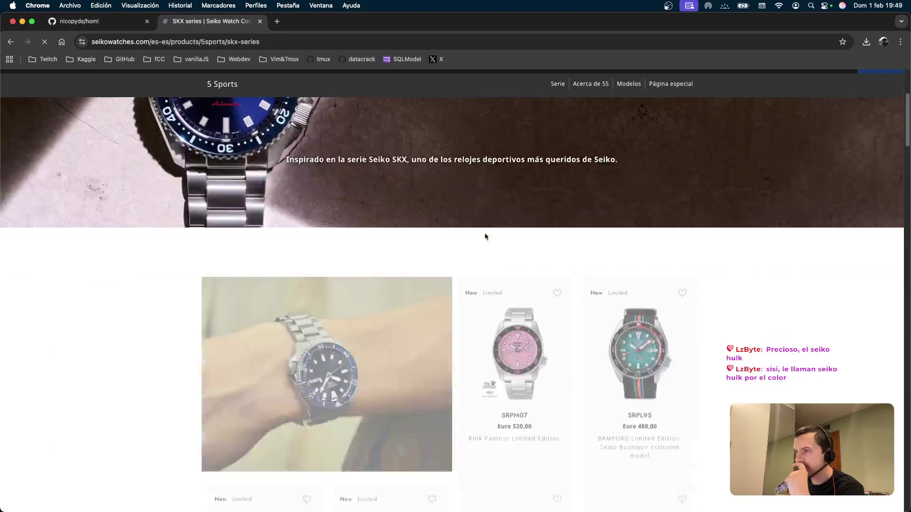
scroll(459, 231, down, 10)
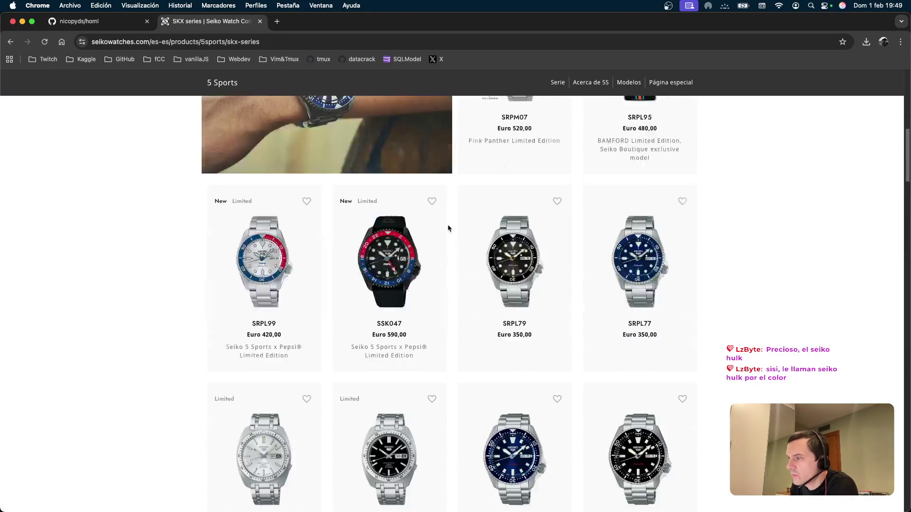
scroll(460, 232, down, 7)
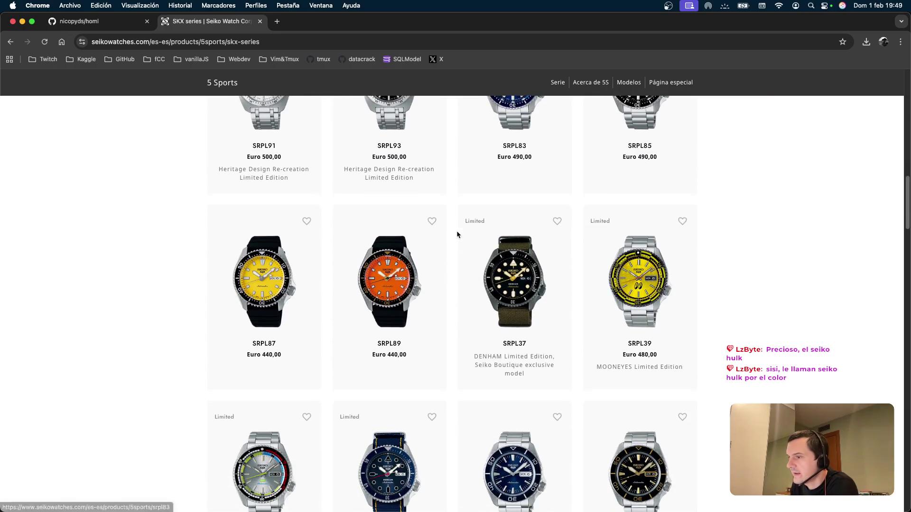
scroll(456, 233, down, 7)
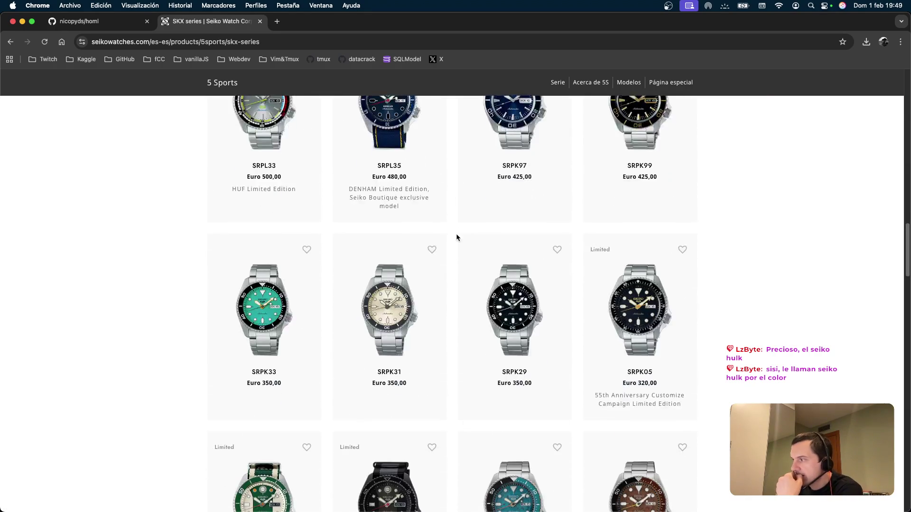
scroll(465, 237, down, 11)
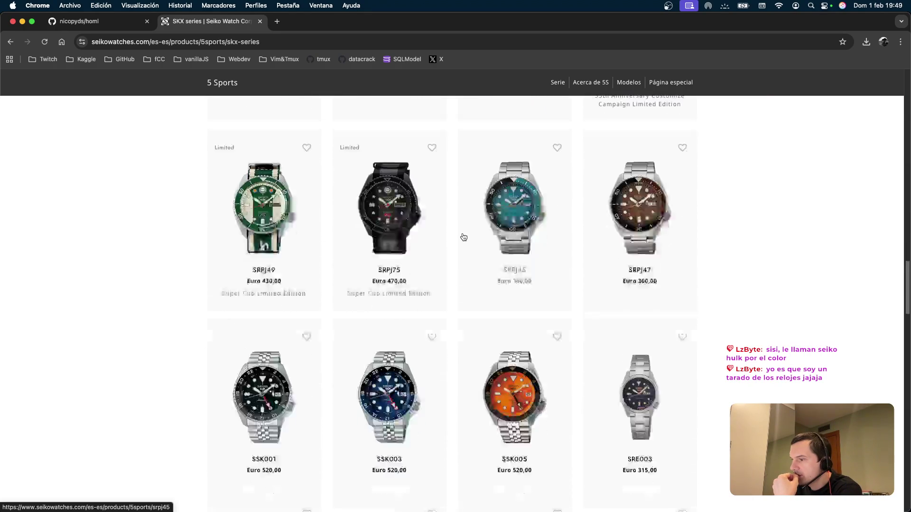
scroll(473, 233, down, 5)
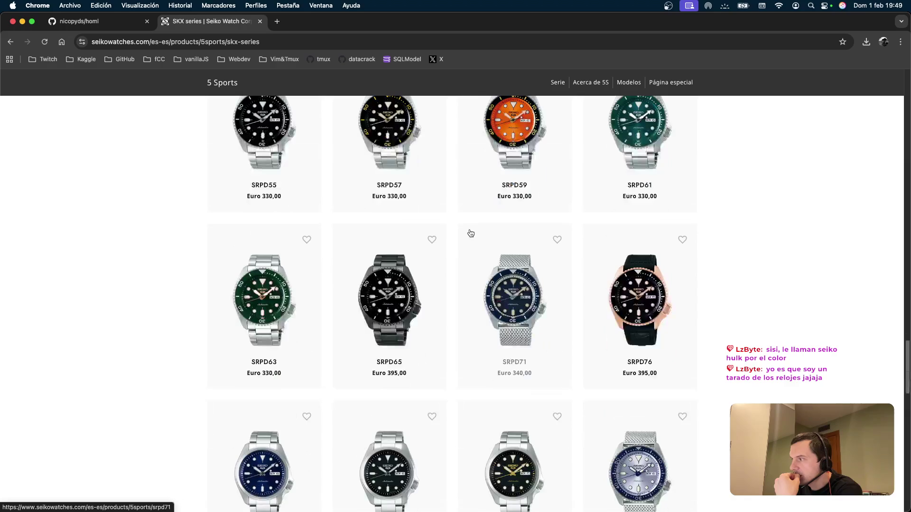
scroll(610, 204, up, 1)
Step: View the SRPD61 watch, return to the SKX grid, then open the green SRPD63 (Euro 330,00)
click(666, 177)
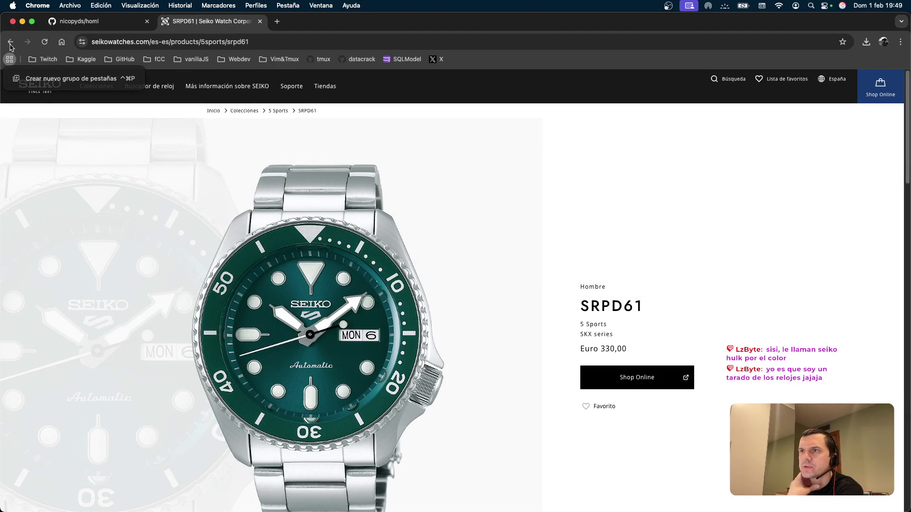
click(10, 42)
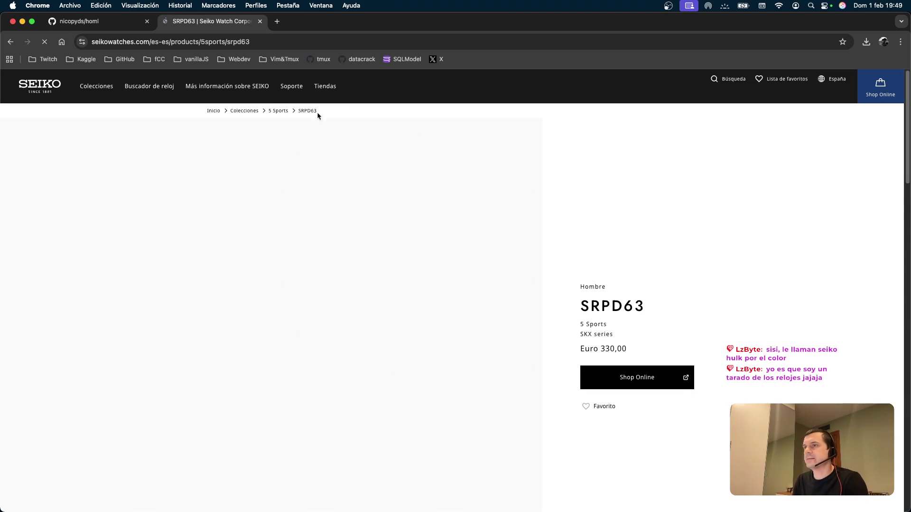
click(285, 38)
key(Escape)
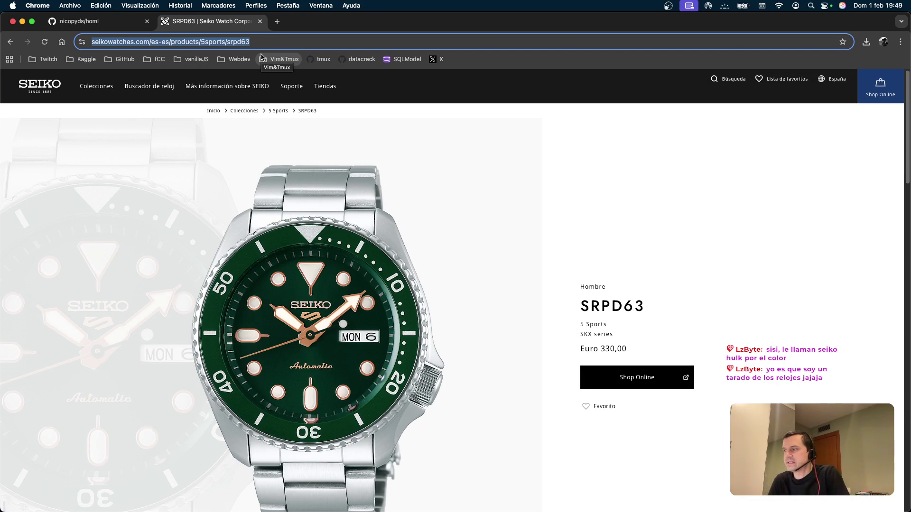
click(342, 243)
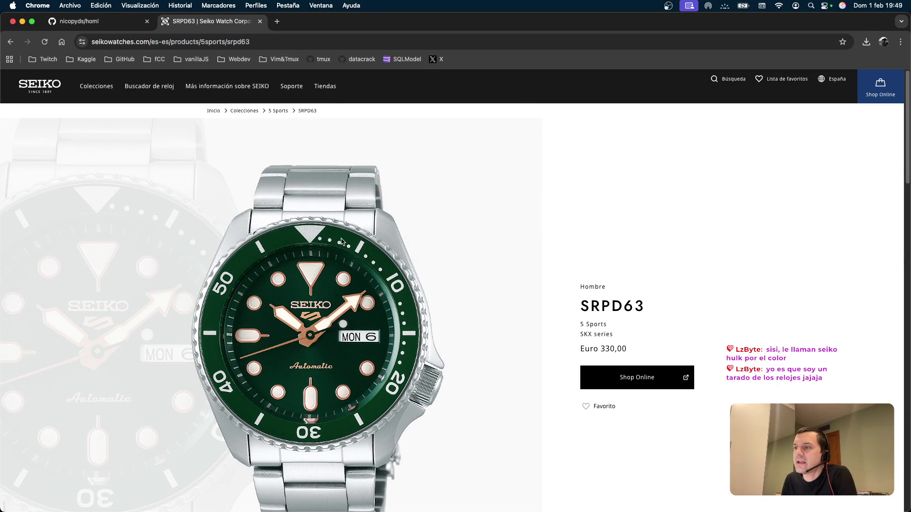
double_click(288, 292)
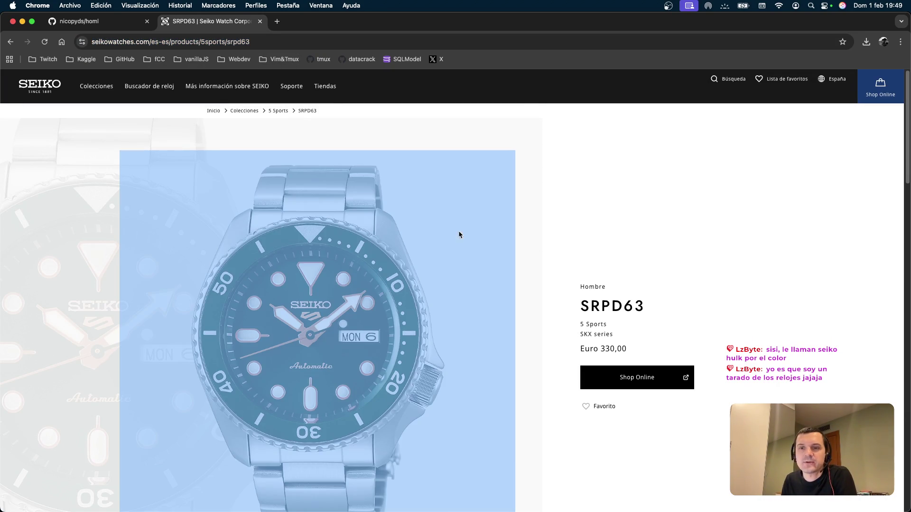
click(458, 235)
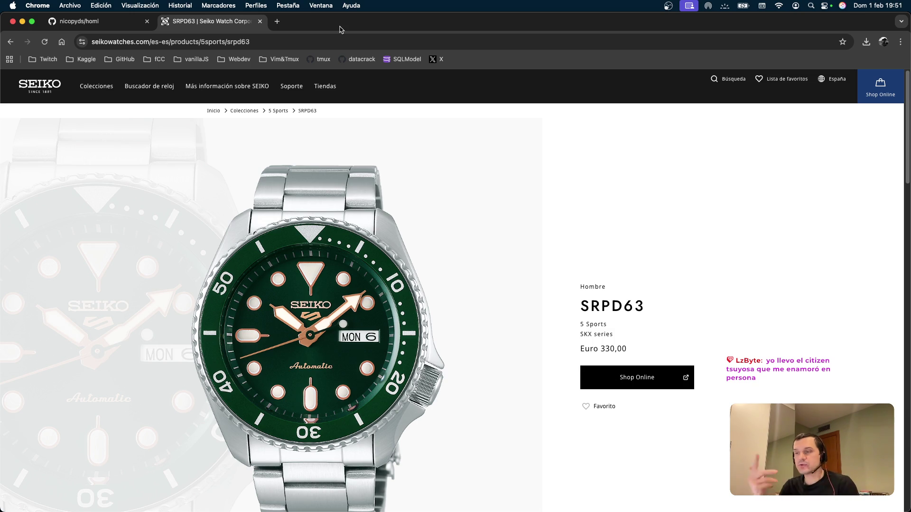
Step: Search Google for 'hamilton watches' in a new tab
click(280, 23)
text(hamiltron)
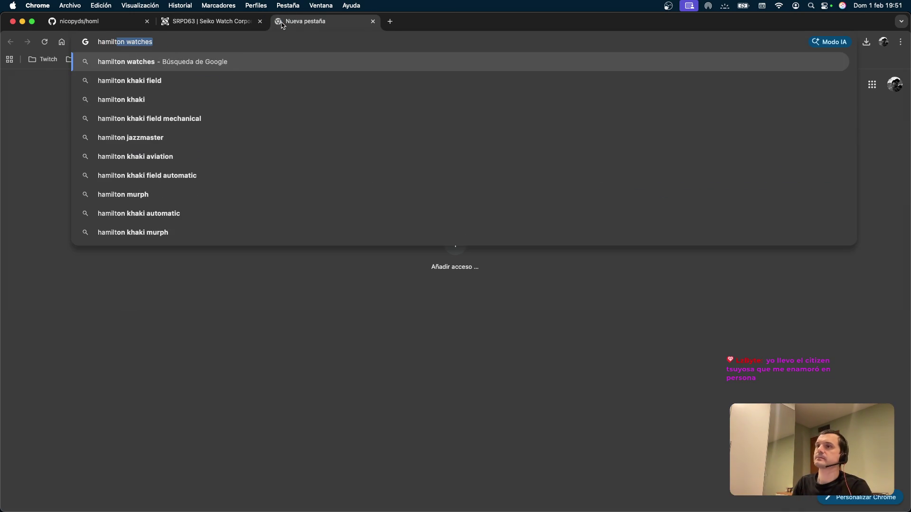
key(BackSpace)
key(BackSpace)
key(BackSpace)
text(on watches)
key(Return)
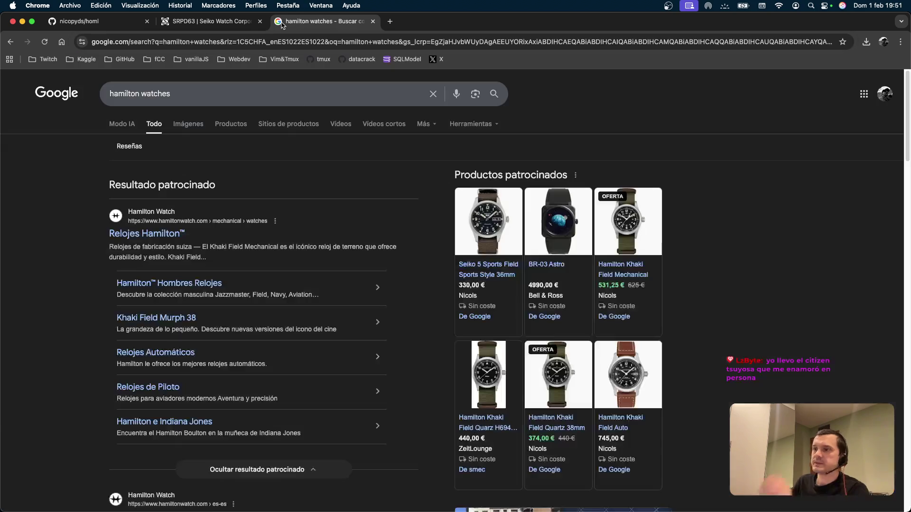
Step: Browse the sponsored Hamilton site's Khaki Field models, then return to the results
click(142, 234)
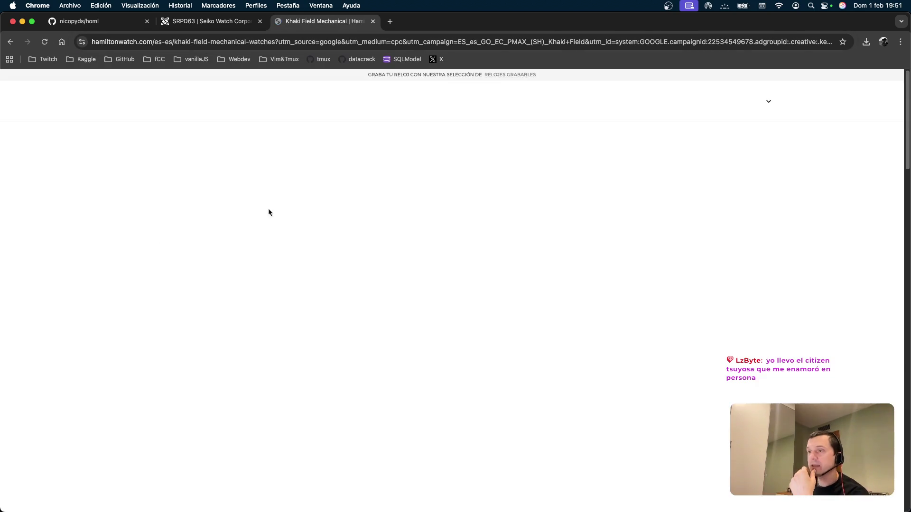
scroll(258, 226, down, 10)
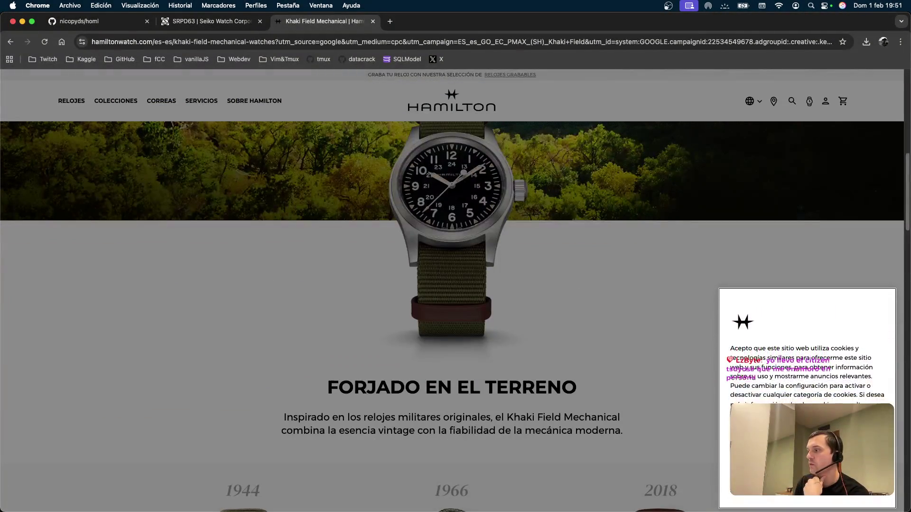
scroll(648, 407, down, 15)
scroll(226, 300, up, 1)
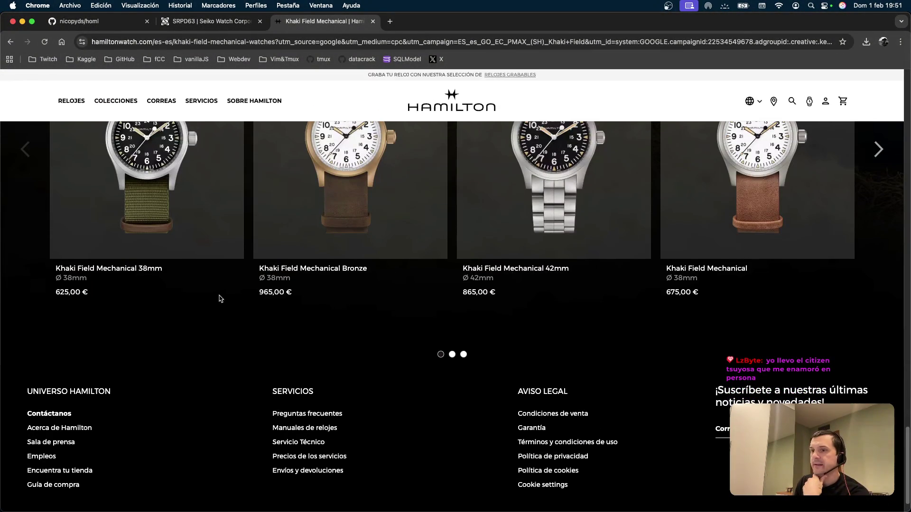
click(452, 355)
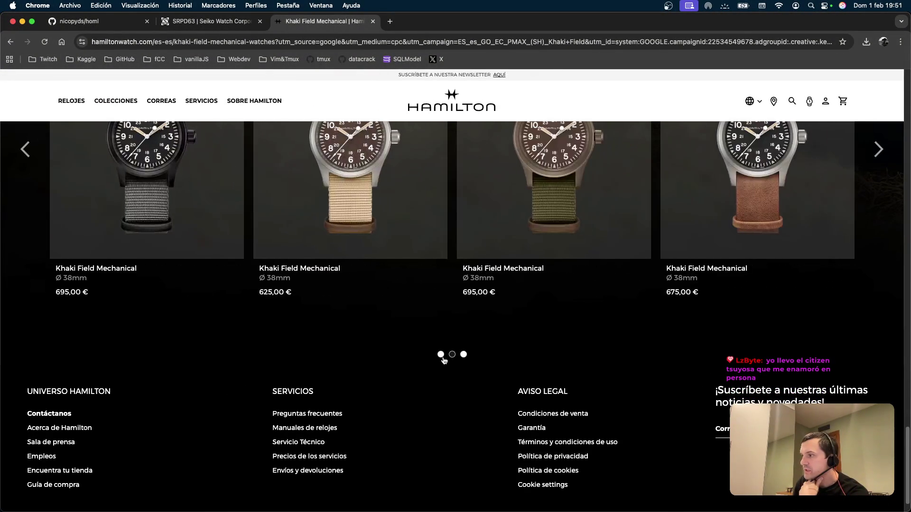
scroll(481, 287, up, 5)
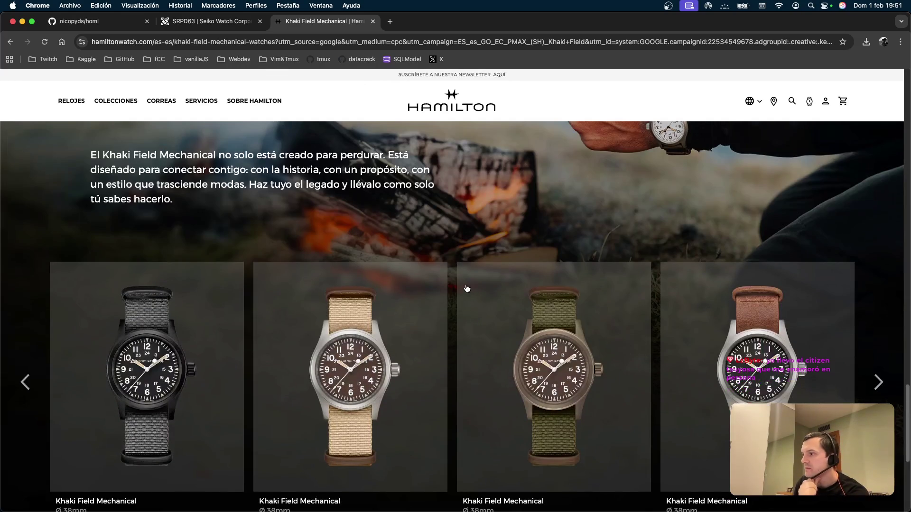
scroll(466, 288, up, 5)
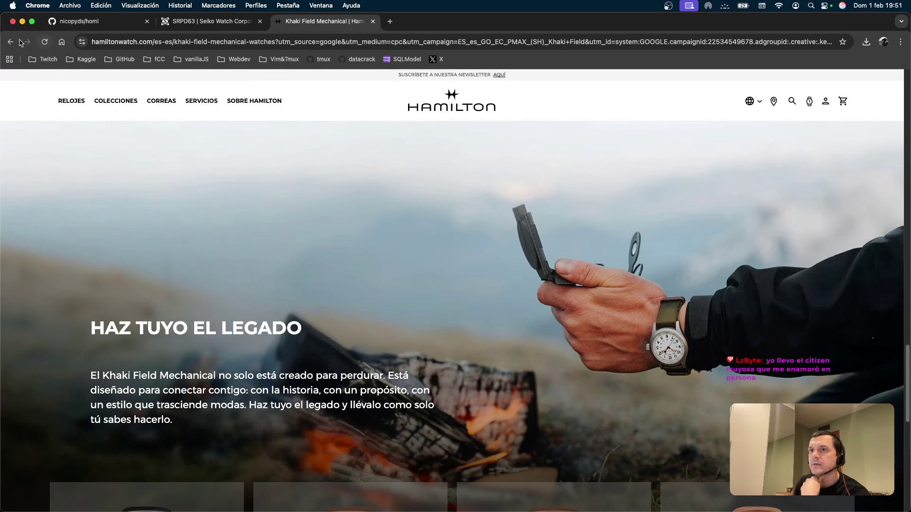
click(11, 41)
click(11, 42)
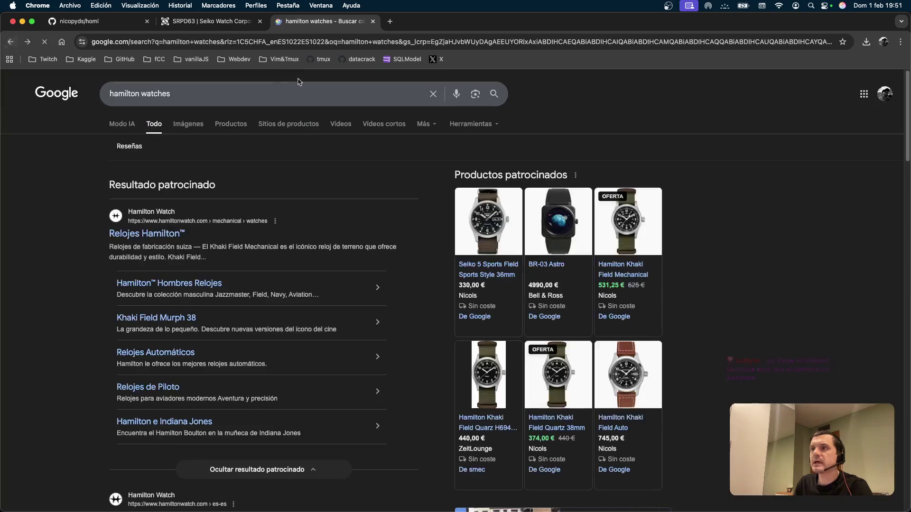
Step: Narrow the search to 'hamilton watches hasta 300€'
click(244, 95)
text(hasta 300€)
key(Return)
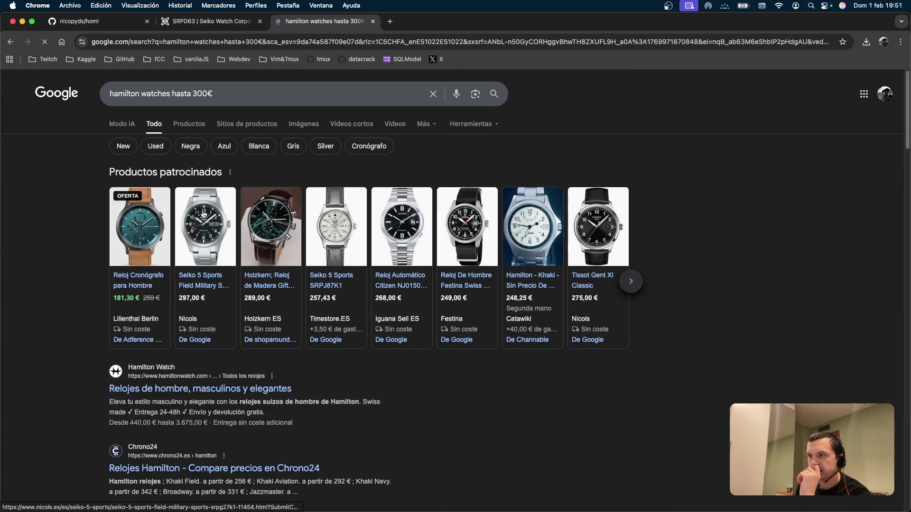
mouse_move(253, 279)
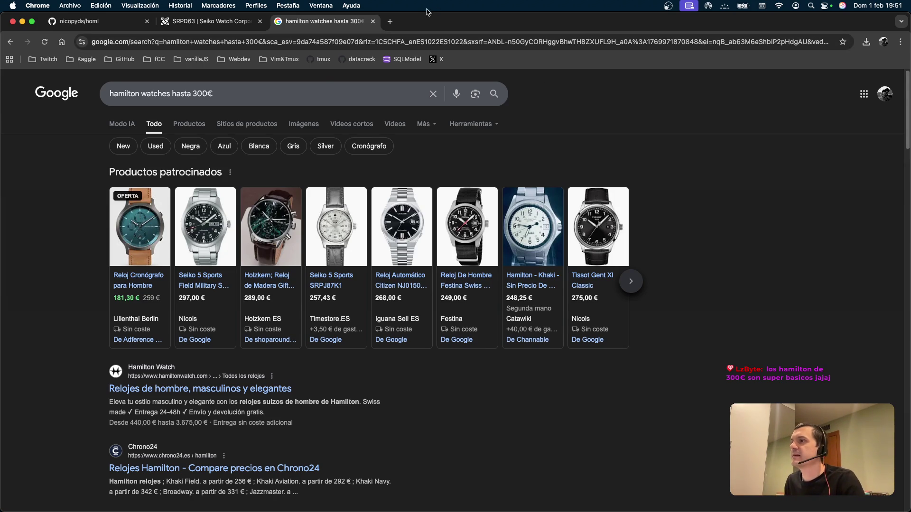
Step: In a new tab, search 'citizen tsuyosa' and visit the official Citizen Tsuyosa page
click(391, 22)
text(citizen )
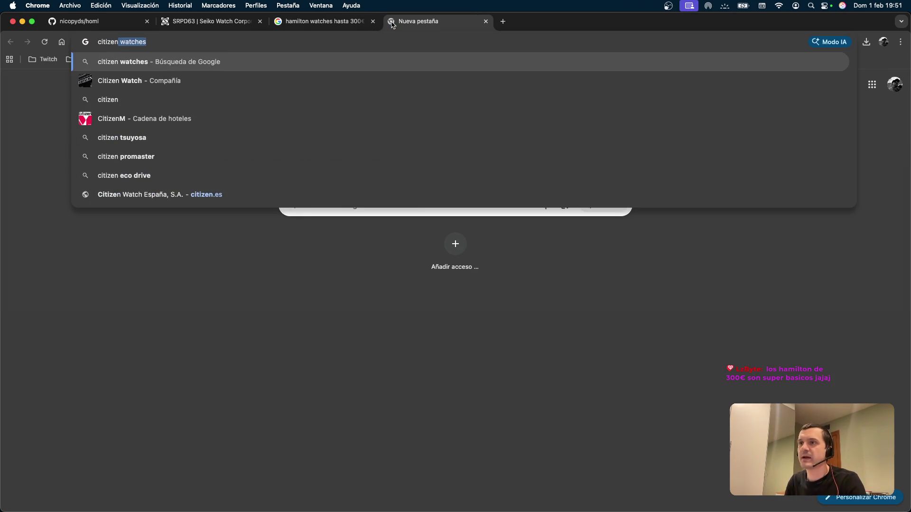
text(tsuy)
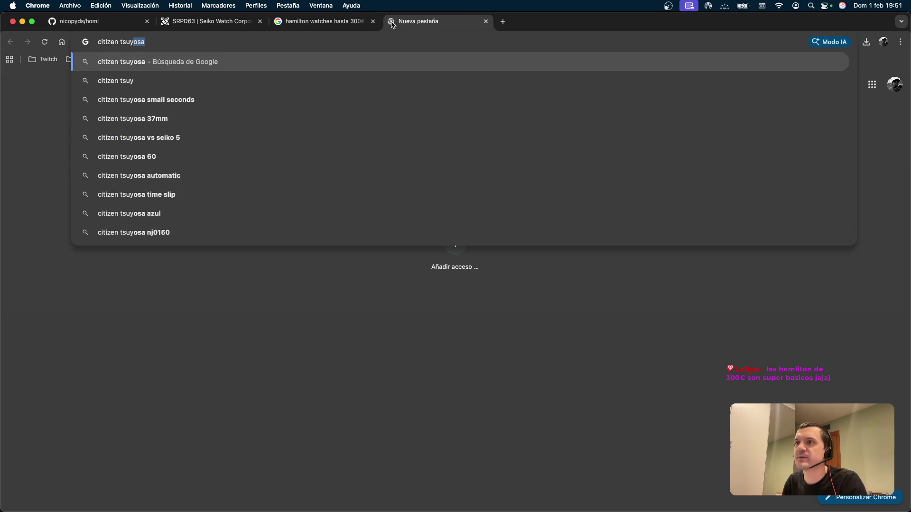
key(Return)
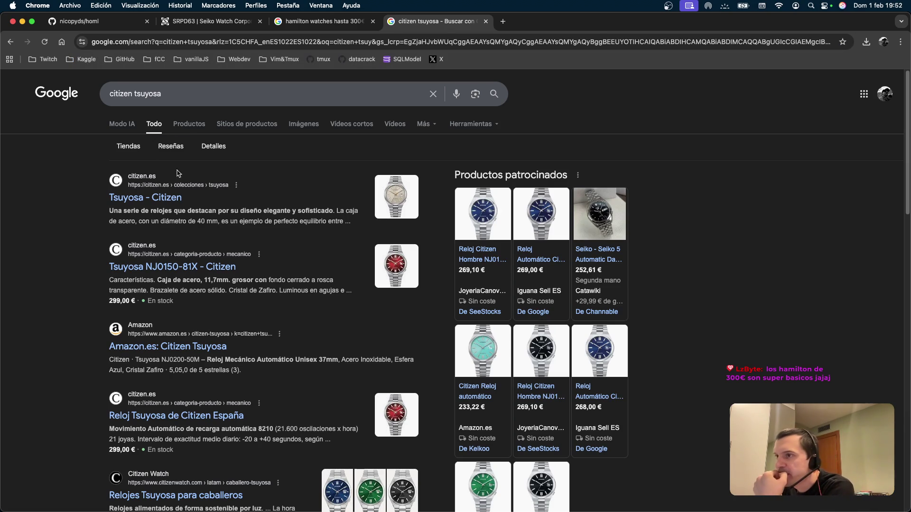
click(161, 196)
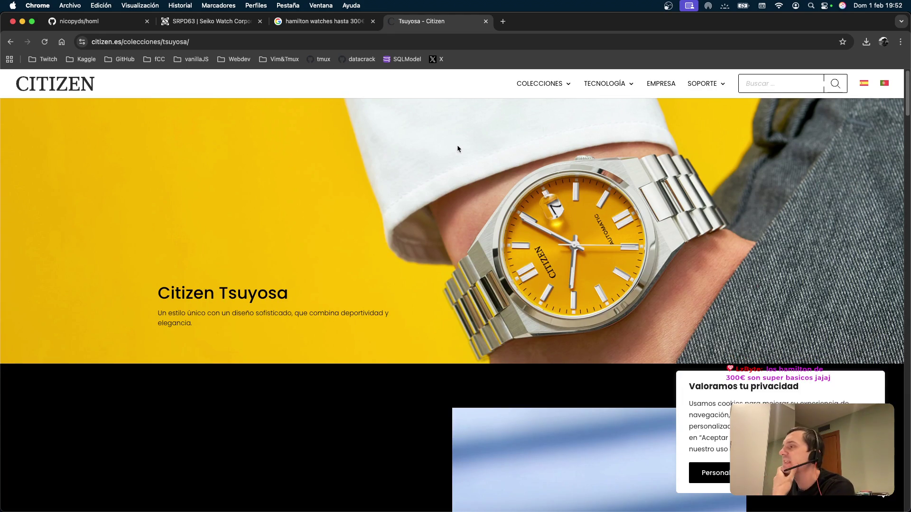
click(10, 42)
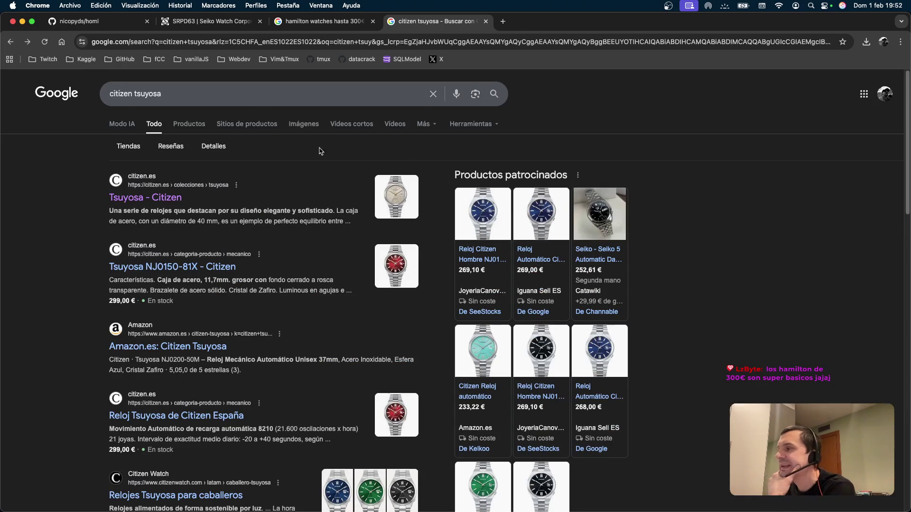
Step: Show image results for 'citizen tsuyosa azul marino' and open the first sponsored Amazon watch
click(304, 124)
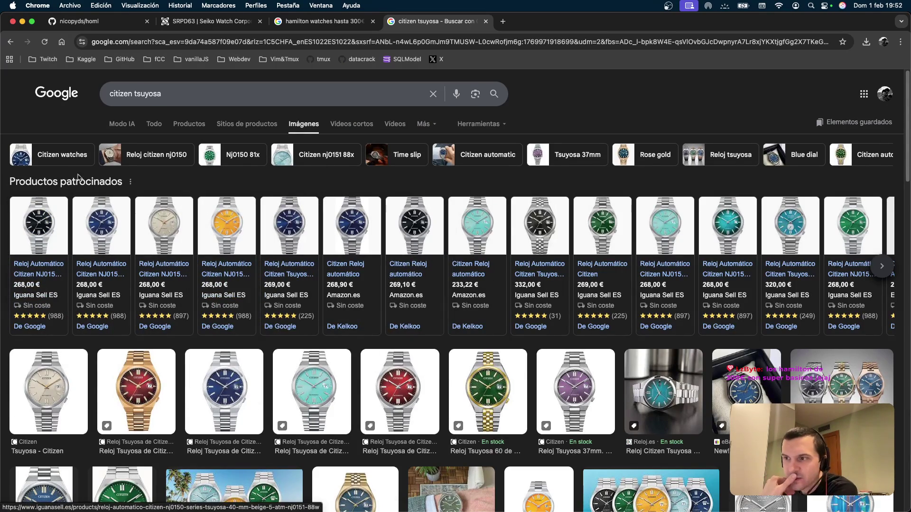
mouse_move(784, 232)
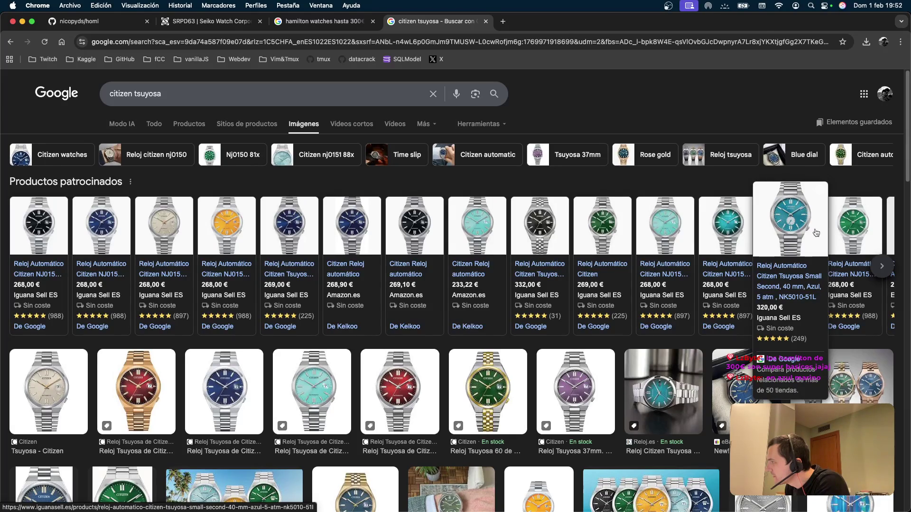
mouse_move(733, 233)
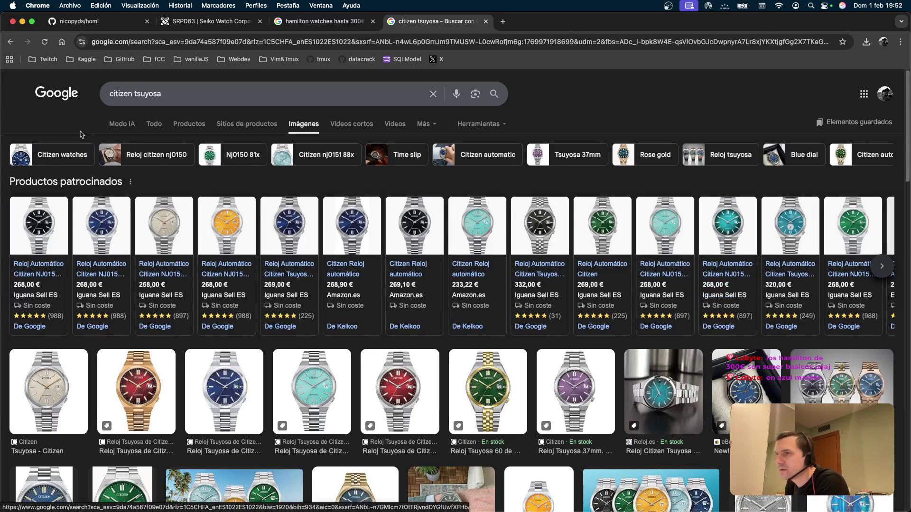
click(213, 94)
text(azul marino)
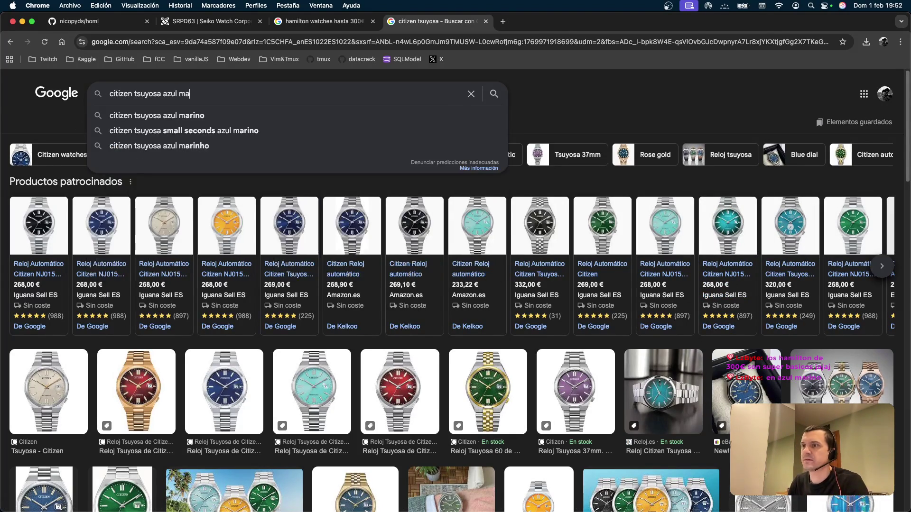
key(Return)
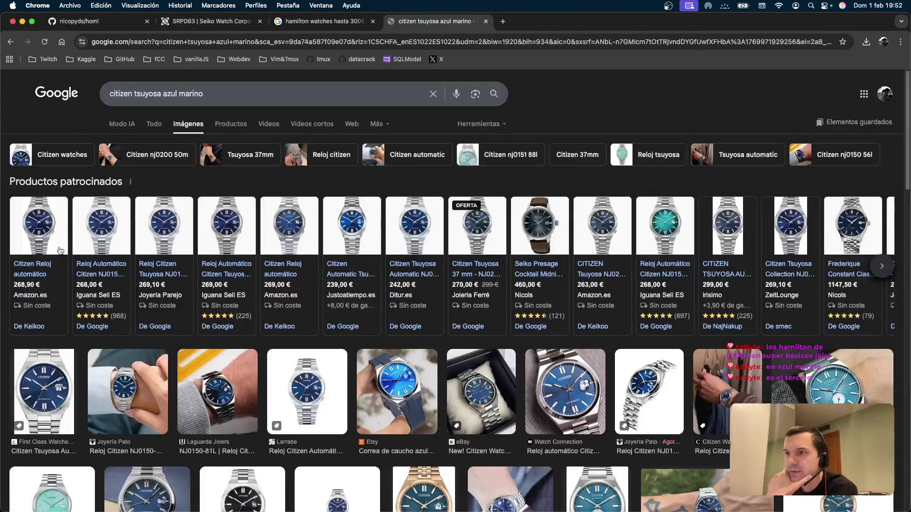
click(66, 223)
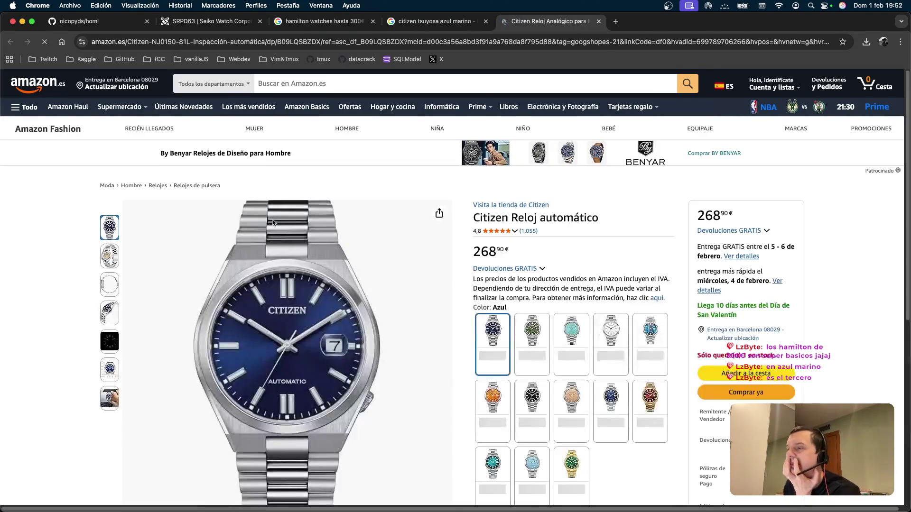
Step: Look through the product photos of the Citizen automatic watch on Amazon
scroll(340, 193, down, 3)
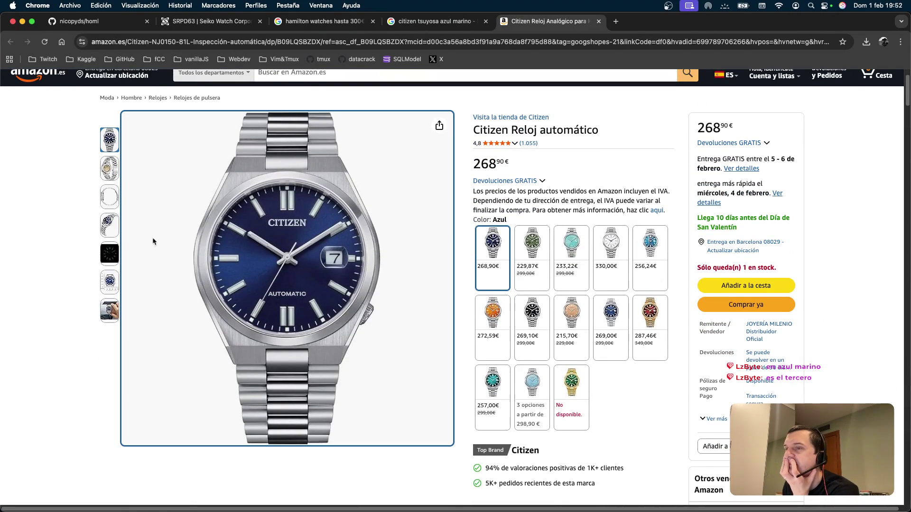
mouse_move(114, 174)
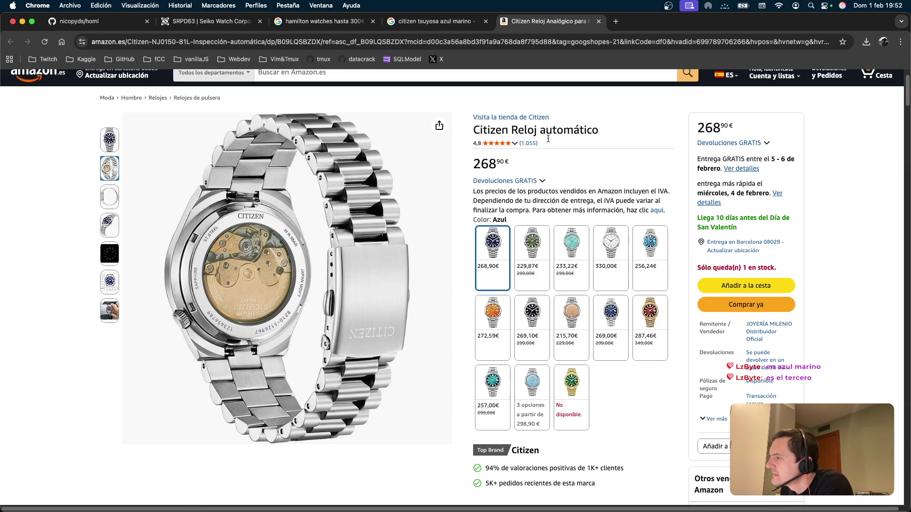
mouse_move(114, 194)
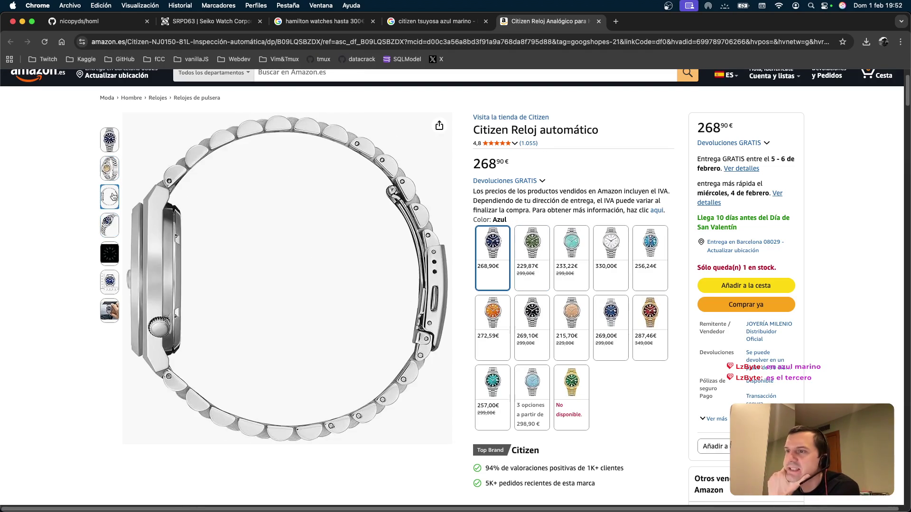
mouse_move(113, 216)
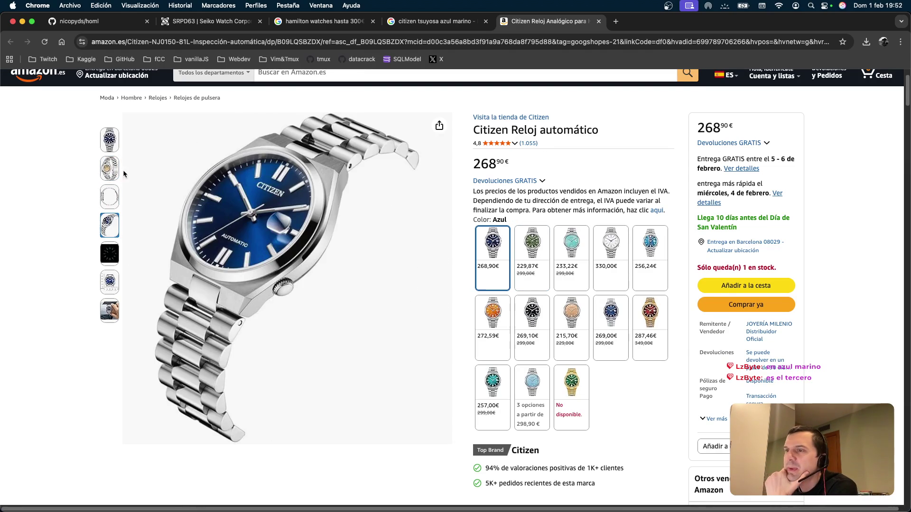
mouse_move(118, 142)
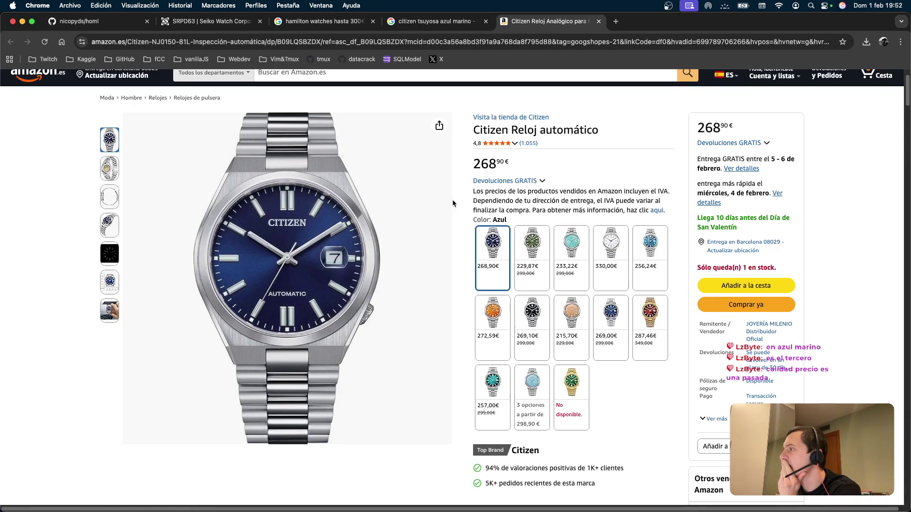
scroll(445, 206, down, 3)
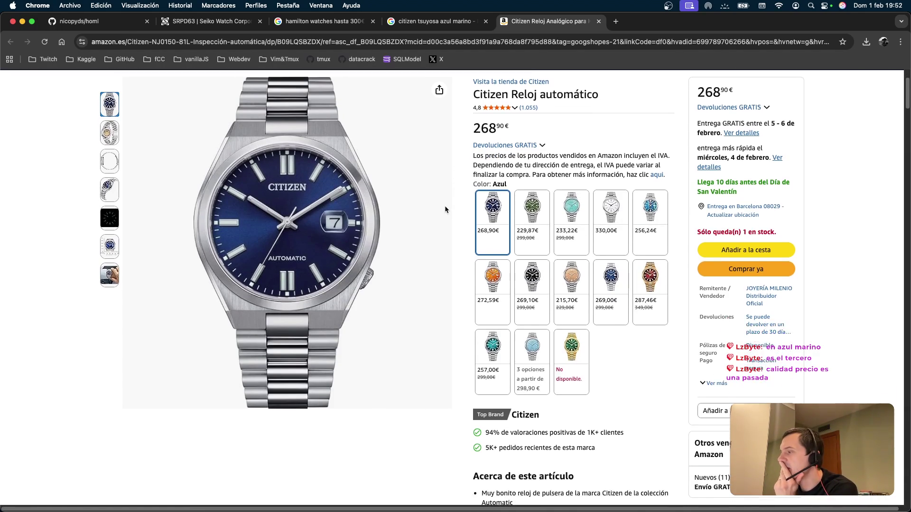
scroll(444, 210, up, 1)
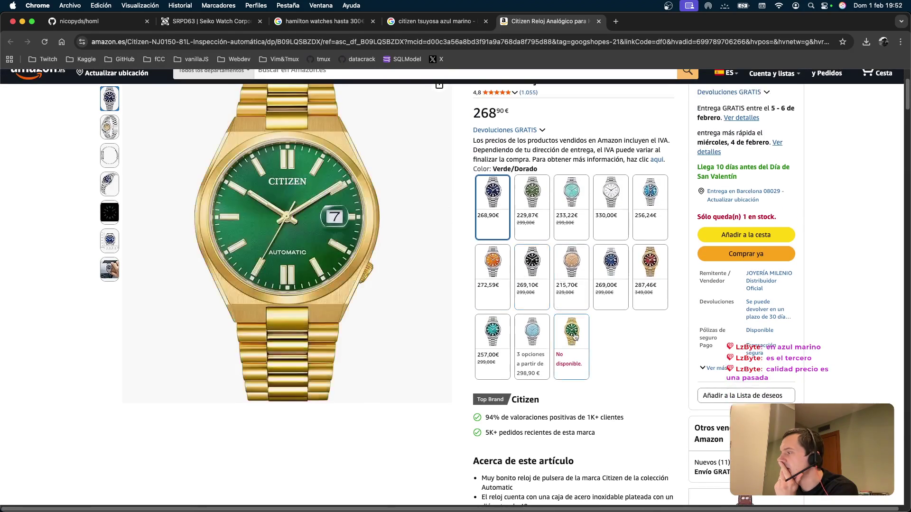
Step: Compare the green-gold, light-blue, turquoise and 287,46€ versions, then select blue at 268,90€
click(571, 342)
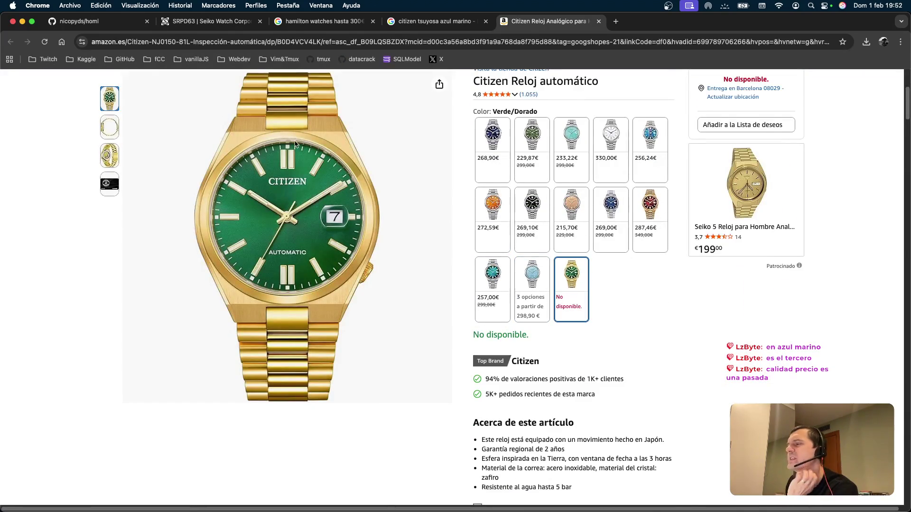
scroll(306, 176, up, 1)
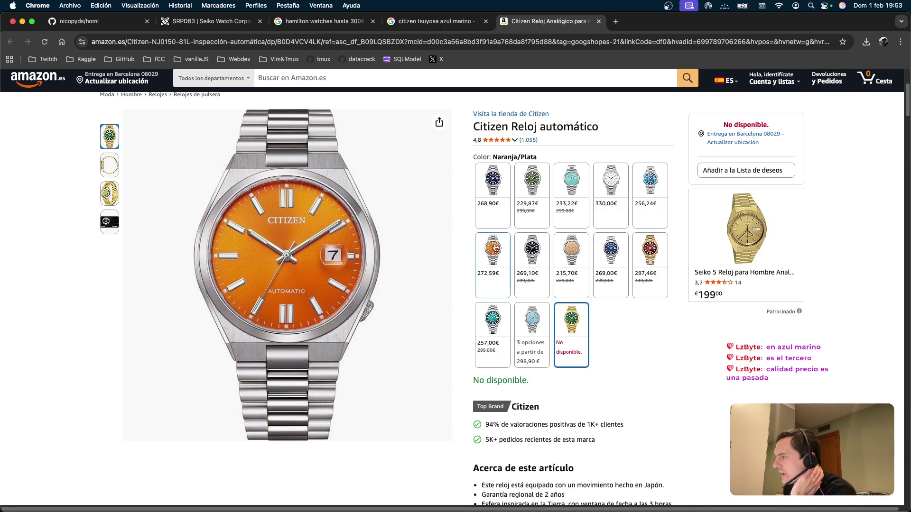
click(528, 315)
click(492, 320)
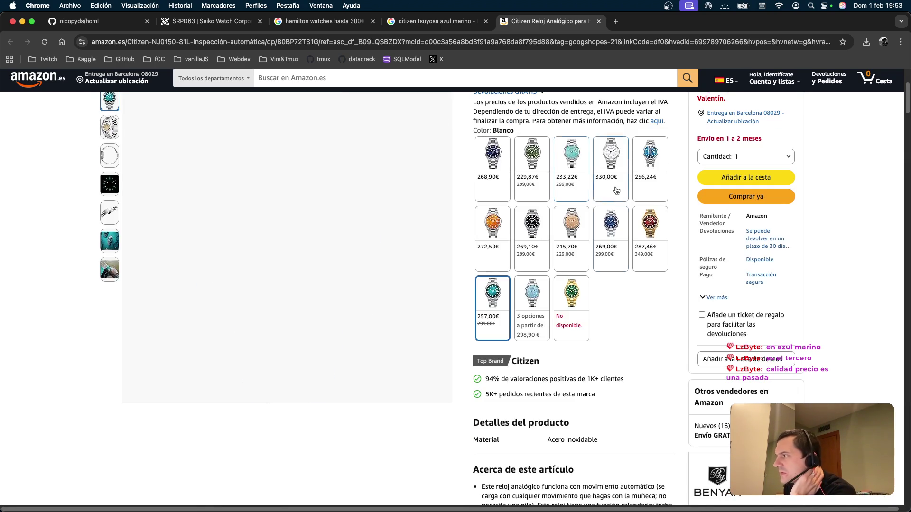
click(647, 223)
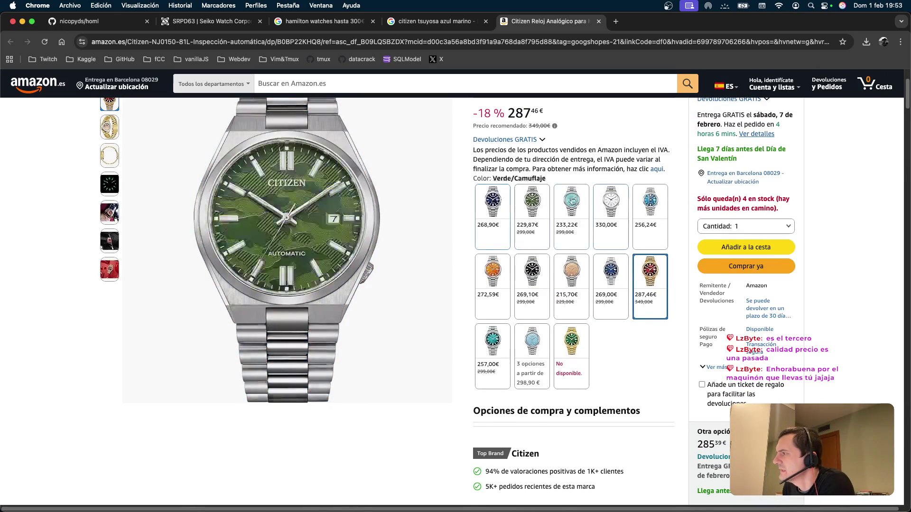
click(488, 204)
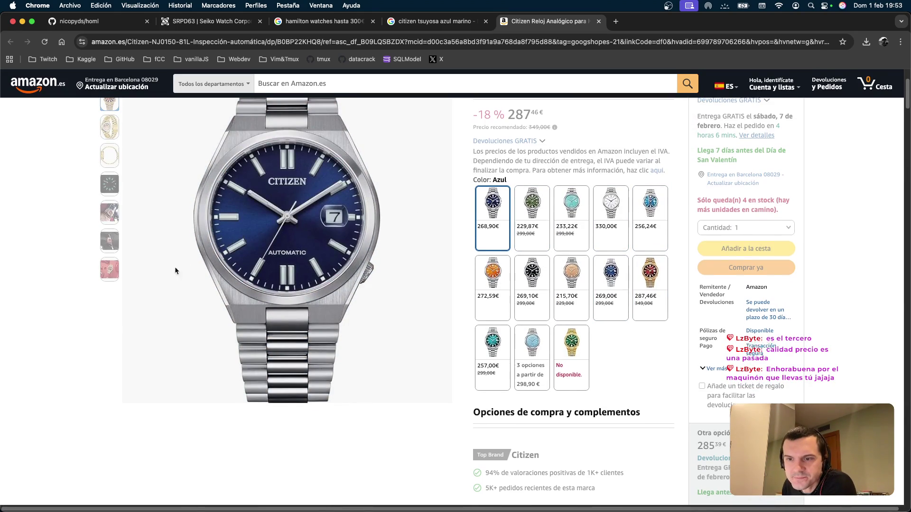
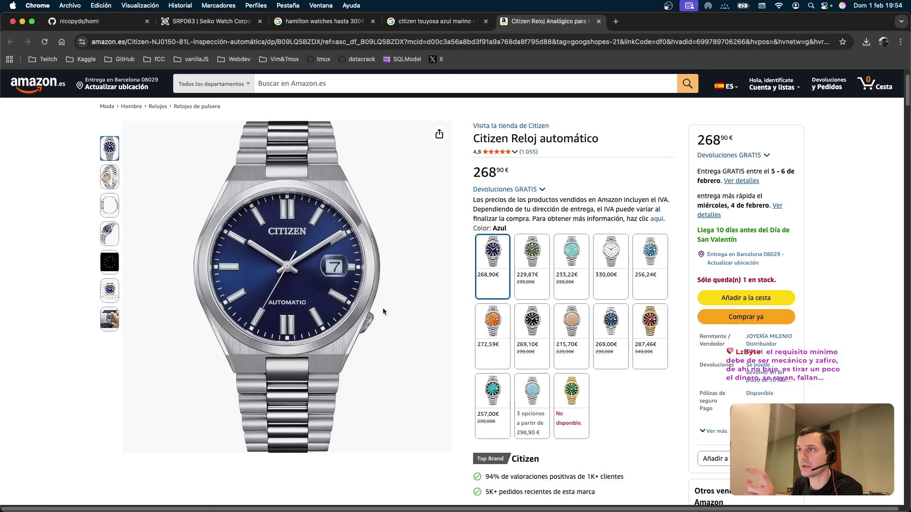
Step: From the SRPD63 tab, search Google for 'seiko sport 5 zafiro' in a new tab
click(171, 22)
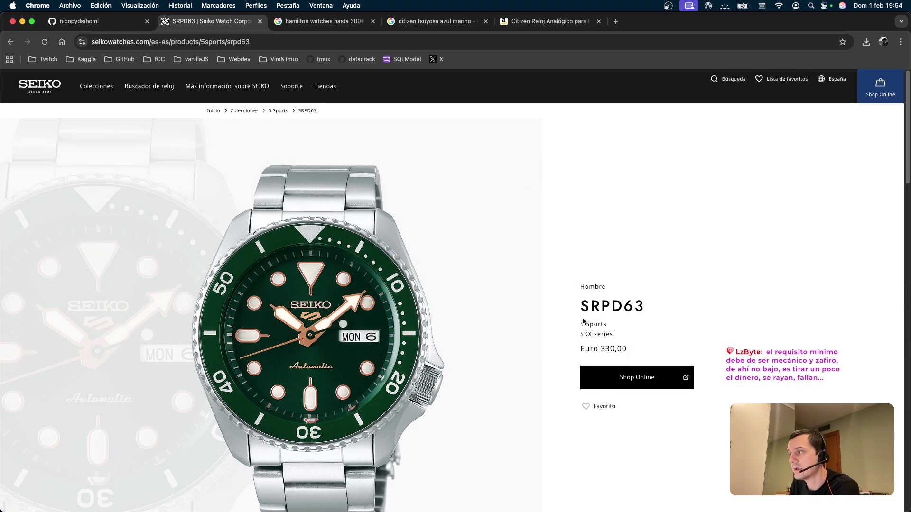
click(622, 27)
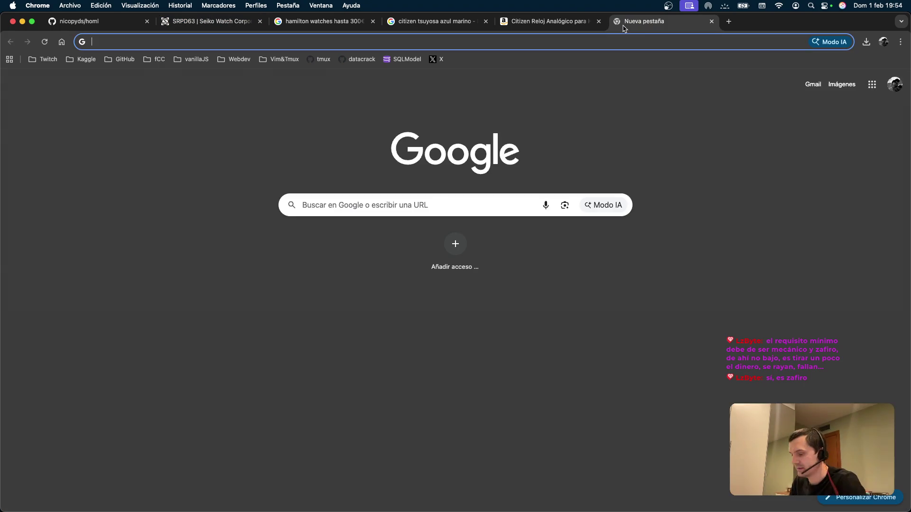
text(sie)
key(BackSpace)
key(BackSpace)
text(eijo)
key(BackSpace)
key(BackSpace)
text(ko)
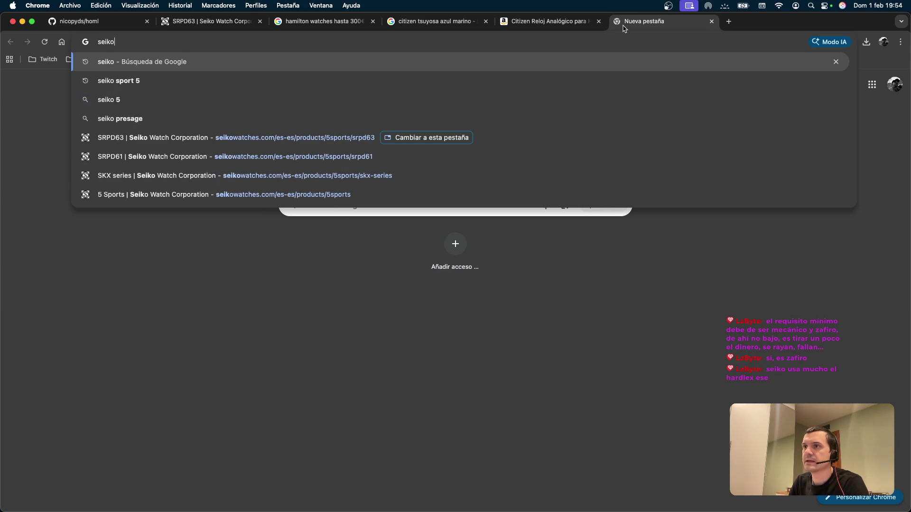
text( sport 5 )
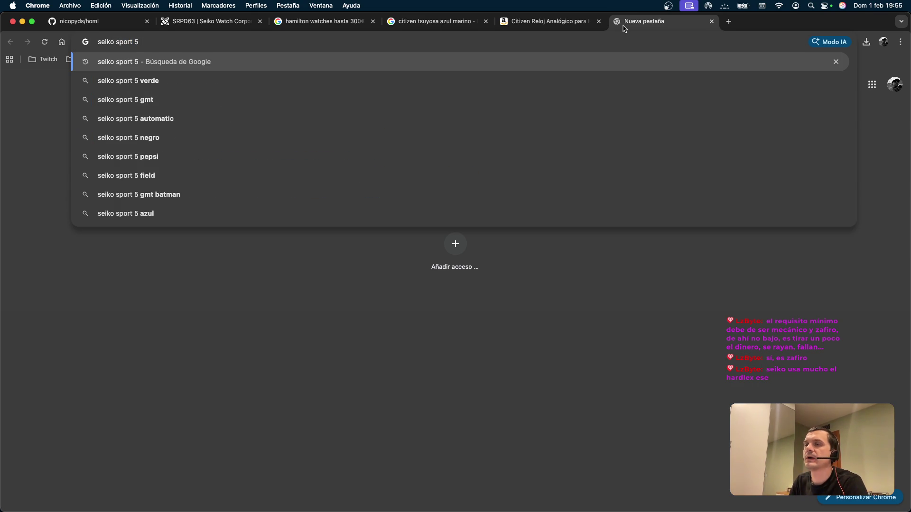
text(zafiro)
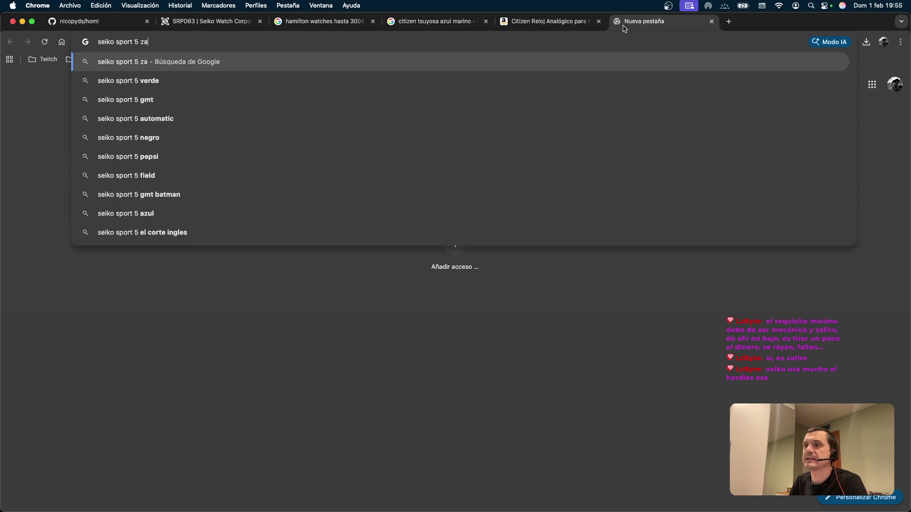
key(Return)
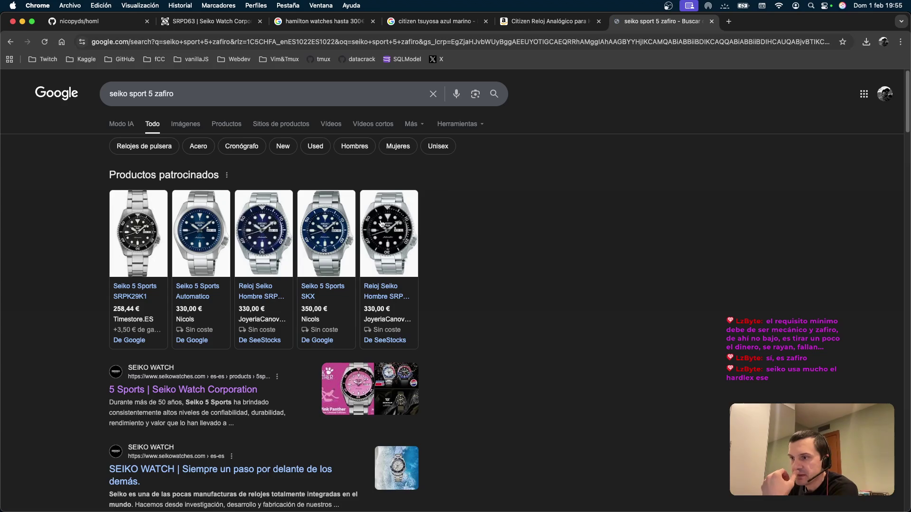
Step: Scan the results and open Seiko's official 5 Sports page
scroll(194, 347, down, 3)
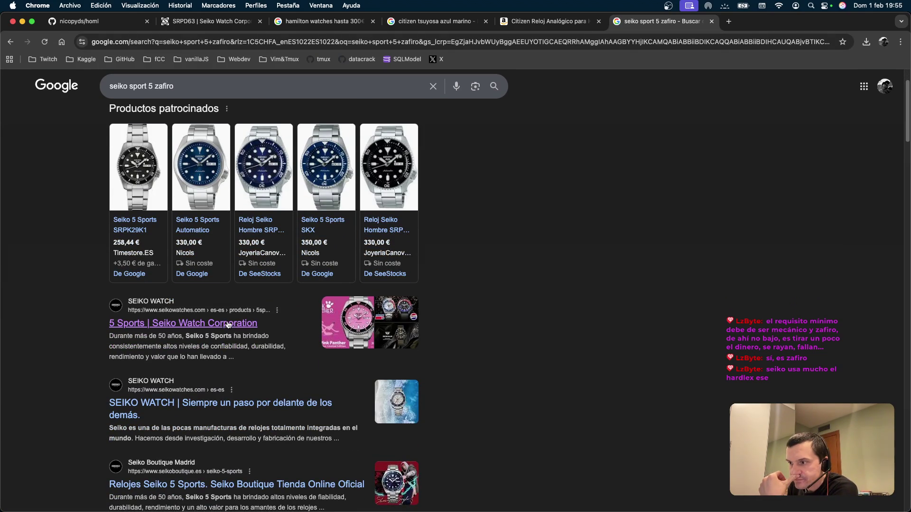
scroll(229, 327, down, 5)
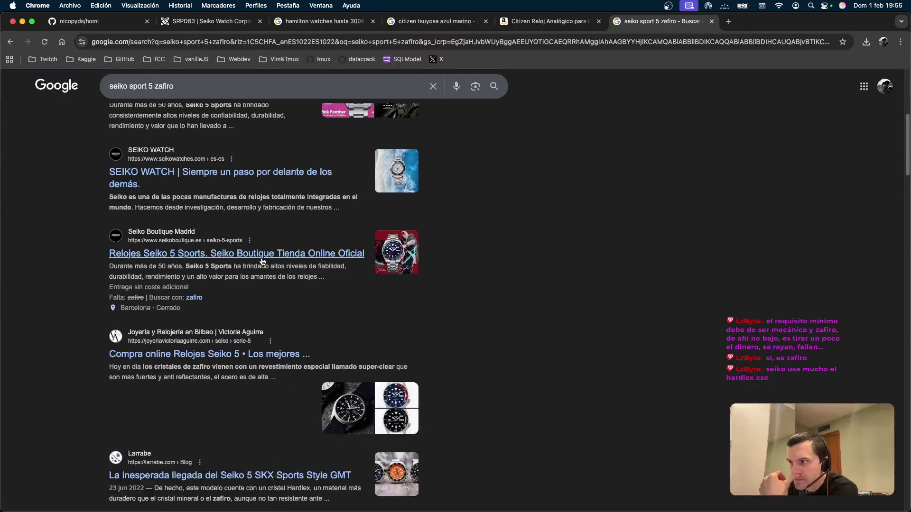
scroll(192, 161, up, 1)
click(191, 130)
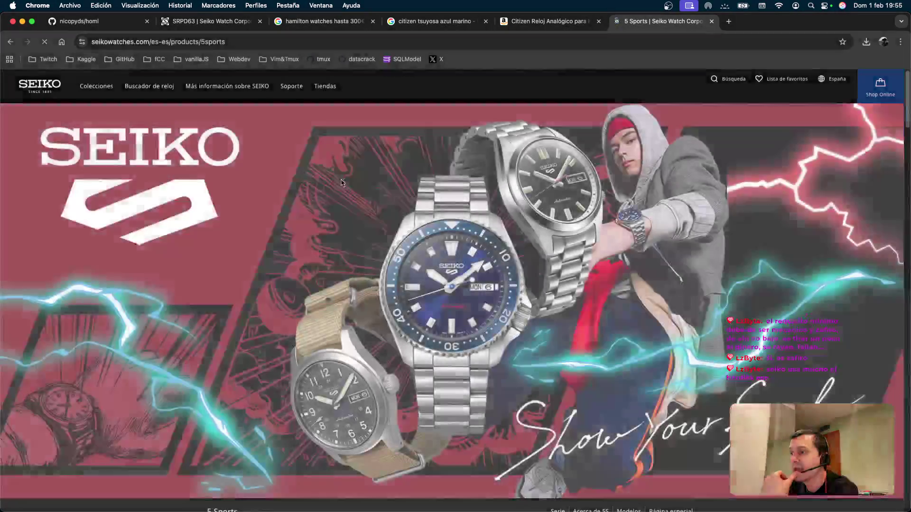
Step: Search the 5 Sports page for 'zafi', then open the SKX series collection
key(super+f)
text(zafi)
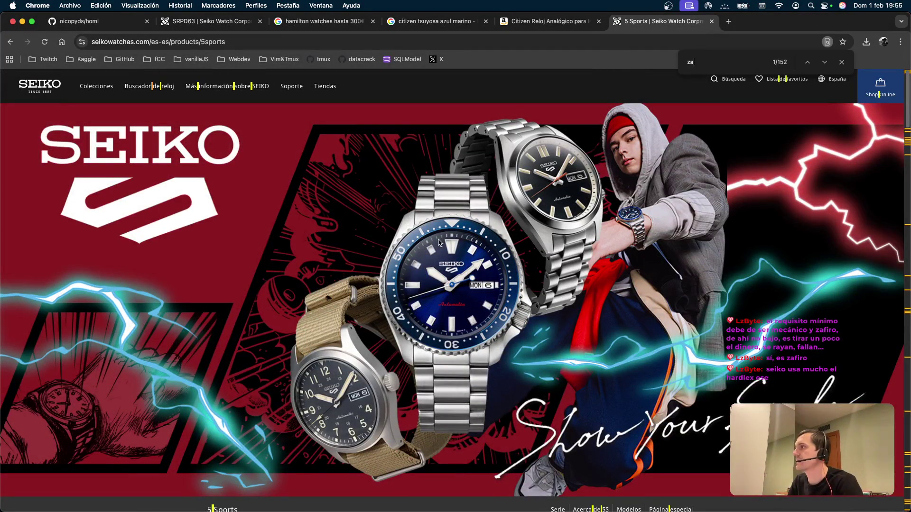
key(Escape)
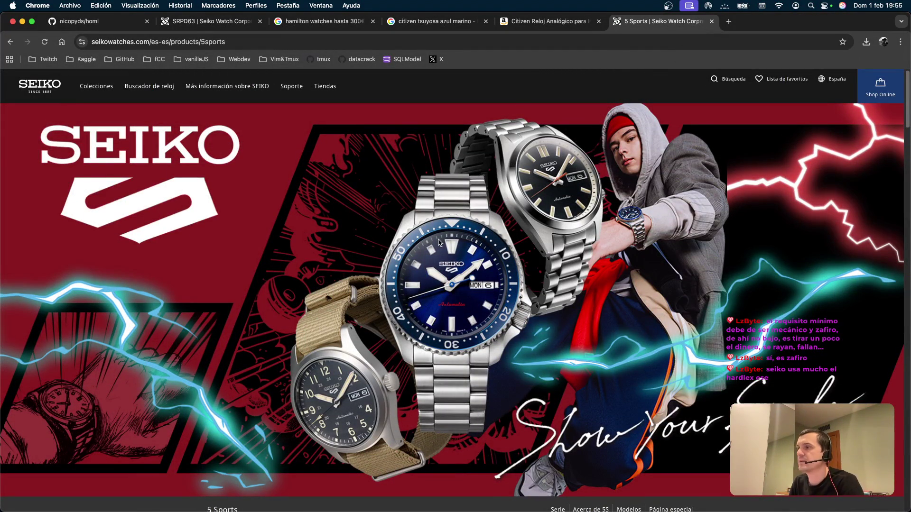
scroll(229, 262, down, 10)
click(229, 262)
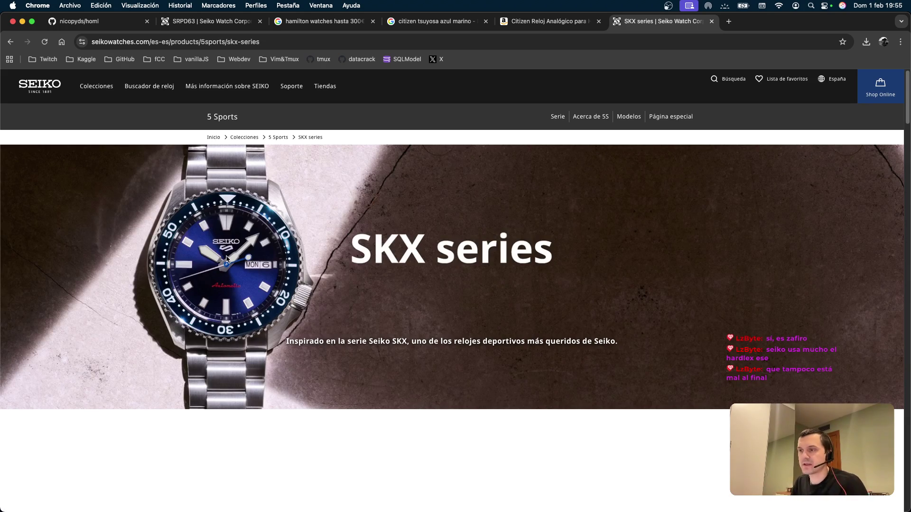
Step: Search the SKX page for 'zafiro', then browse its watch models and prices
key(super+f)
text(zafiro)
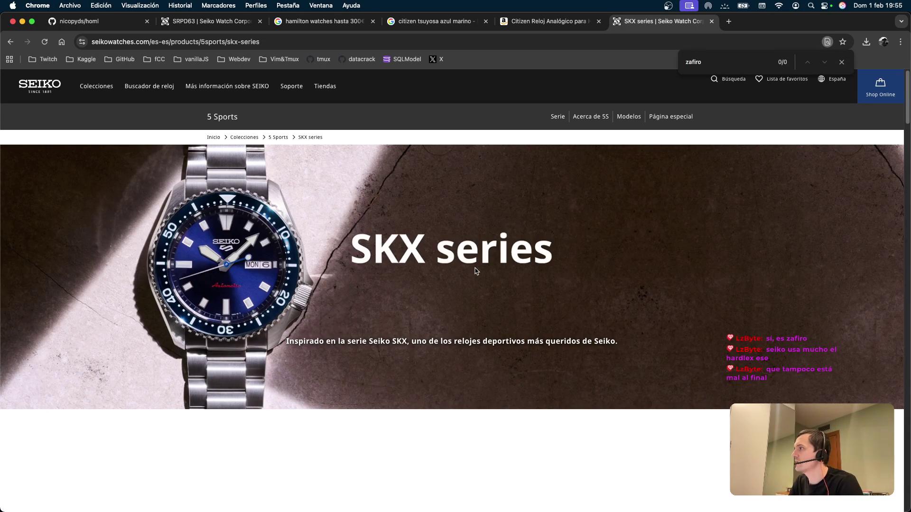
key(Escape)
scroll(576, 346, down, 10)
scroll(489, 271, down, 10)
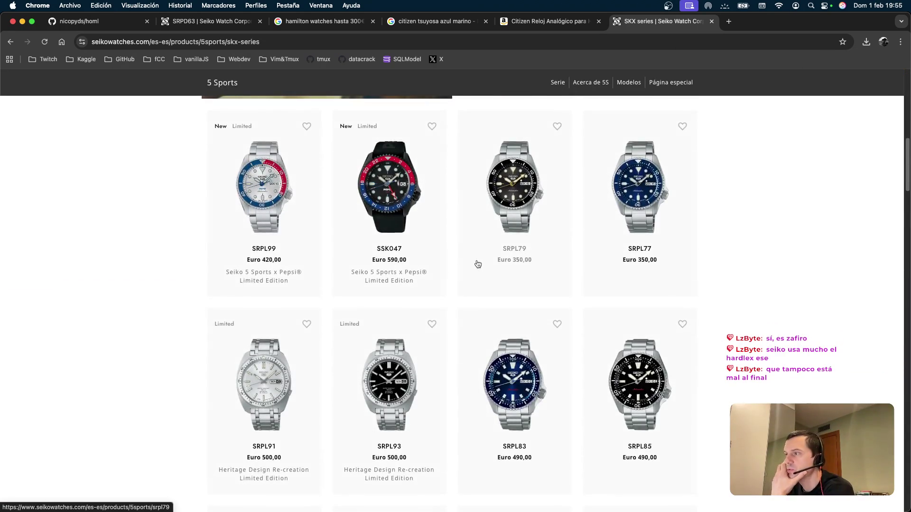
scroll(441, 267, down, 4)
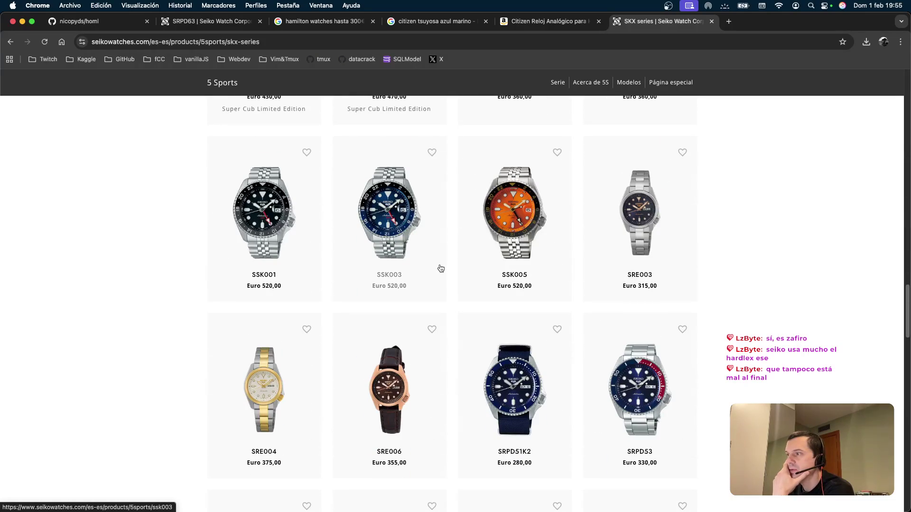
scroll(440, 265, up, 5)
scroll(440, 265, down, 4)
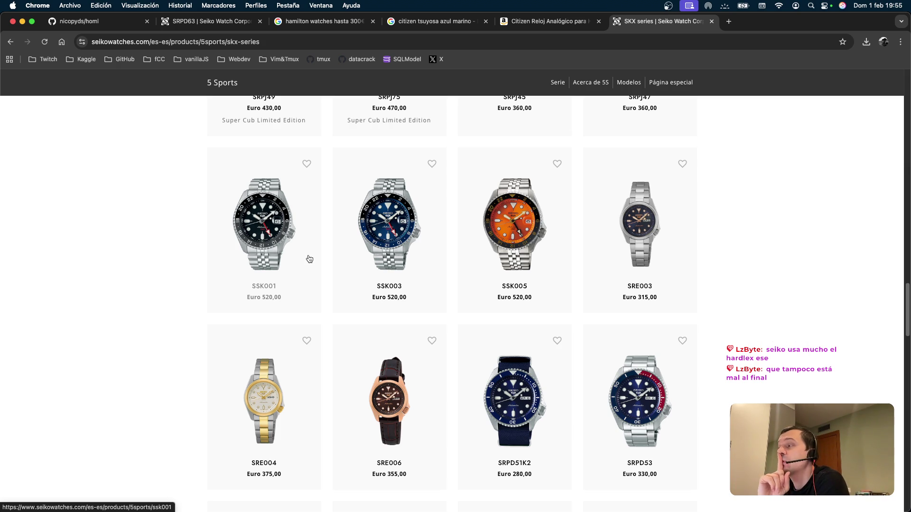
scroll(620, 431, down, 8)
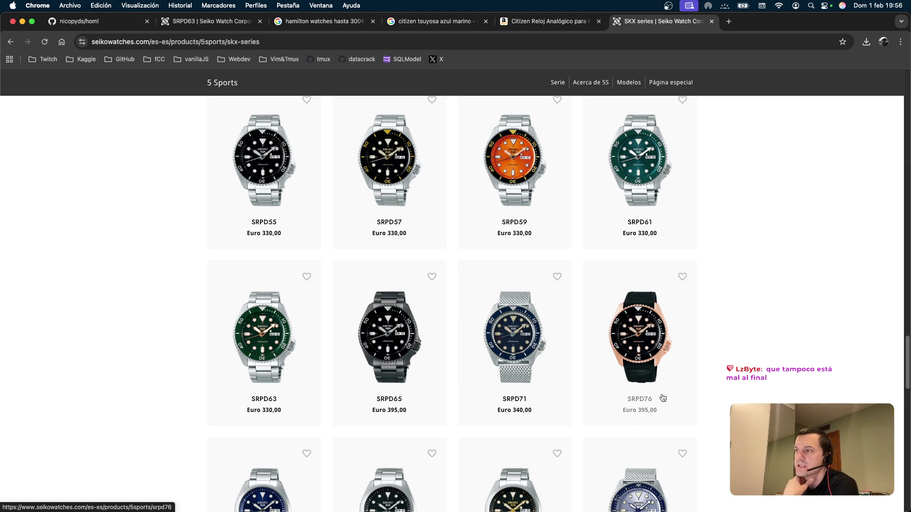
scroll(425, 258, down, 2)
scroll(426, 258, down, 10)
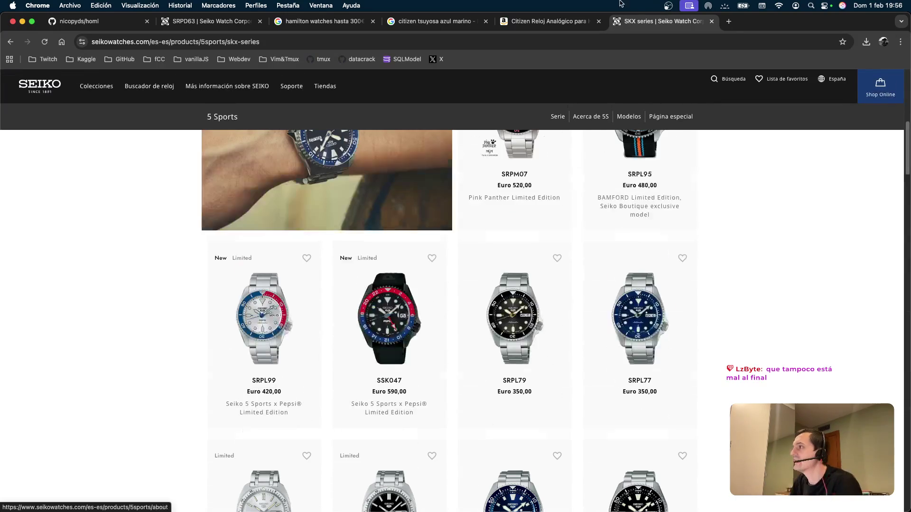
click(729, 21)
Step: Search Google for 'seiko tortuga' and switch the results to Imágenes
text(sei)
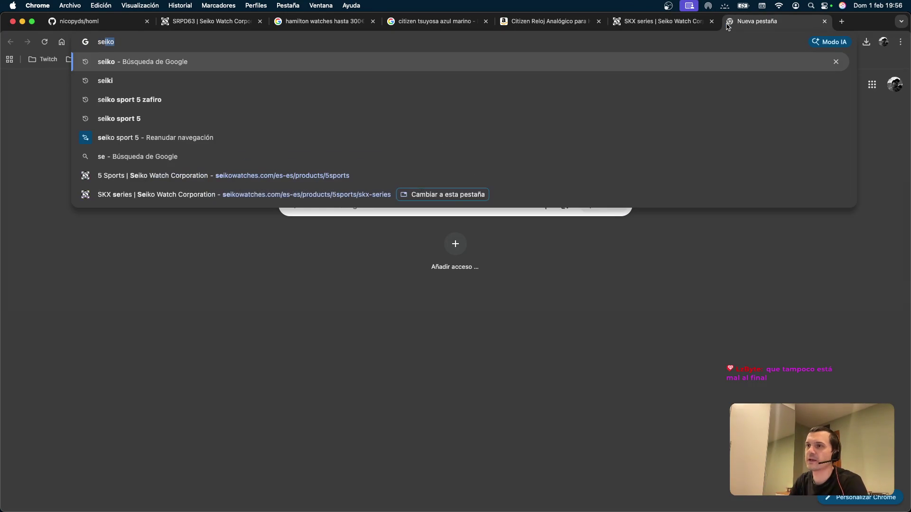
text(ko tor)
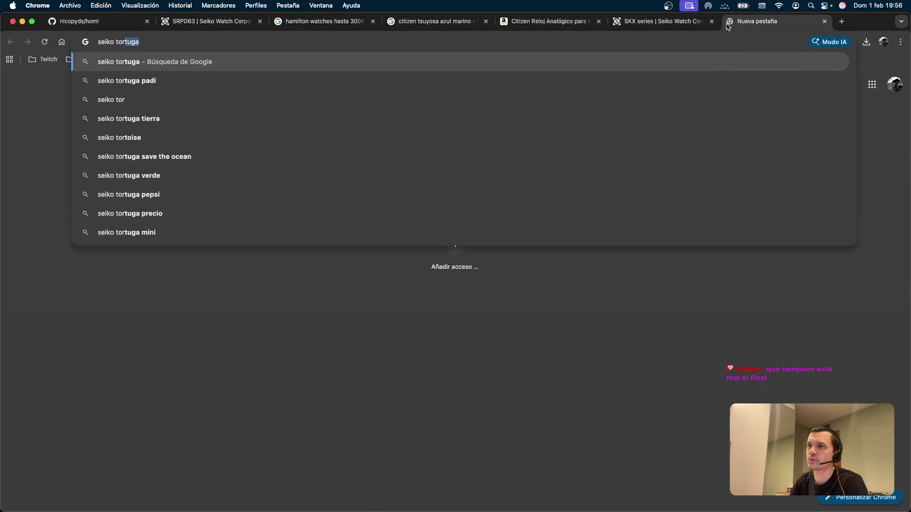
key(Return)
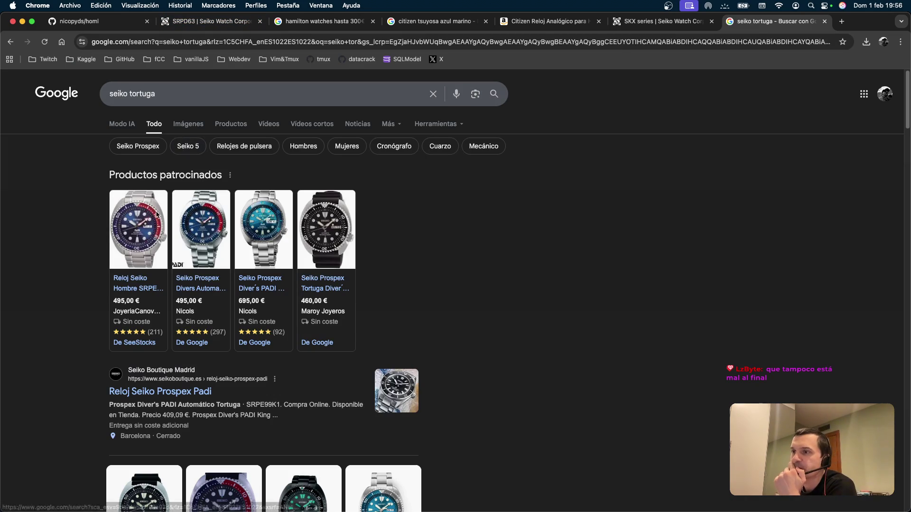
click(199, 128)
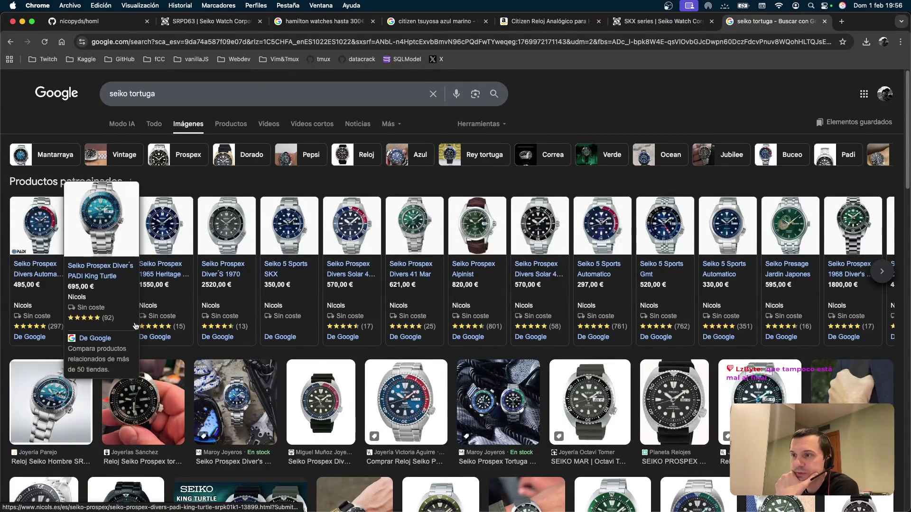
mouse_move(109, 220)
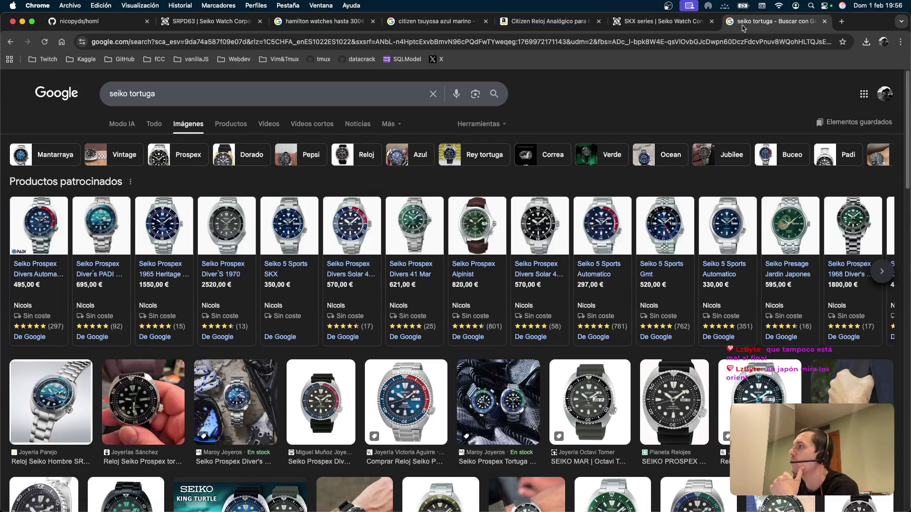
click(844, 23)
Step: Go to the Orient Watch Company site and browse its ORIENT brand section
text(orient)
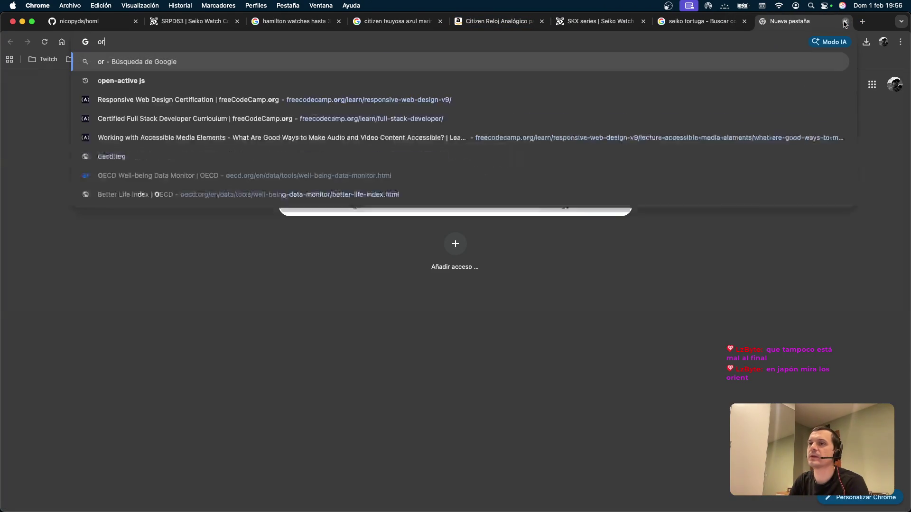
key(Down)
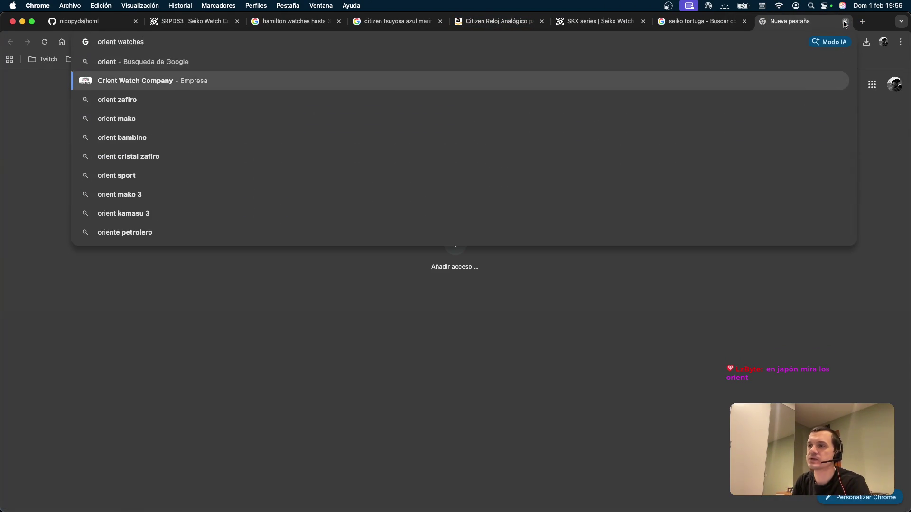
key(Return)
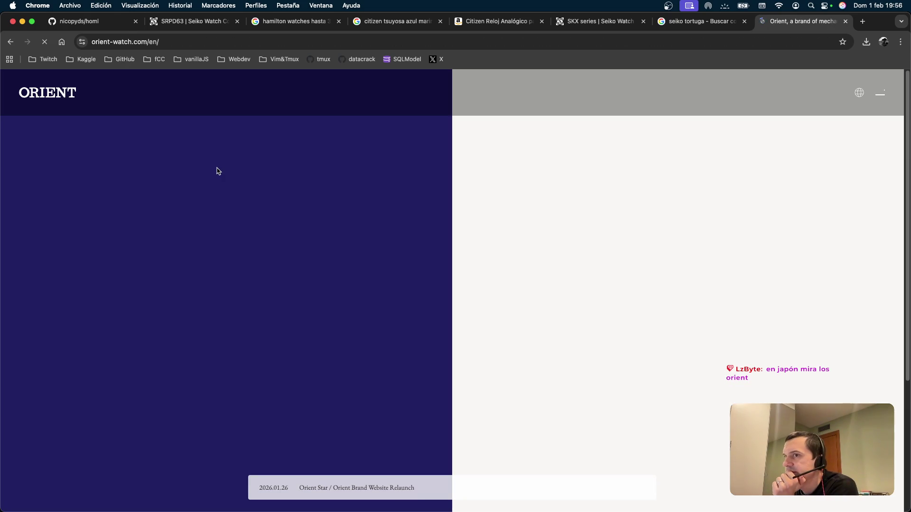
scroll(405, 218, down, 1)
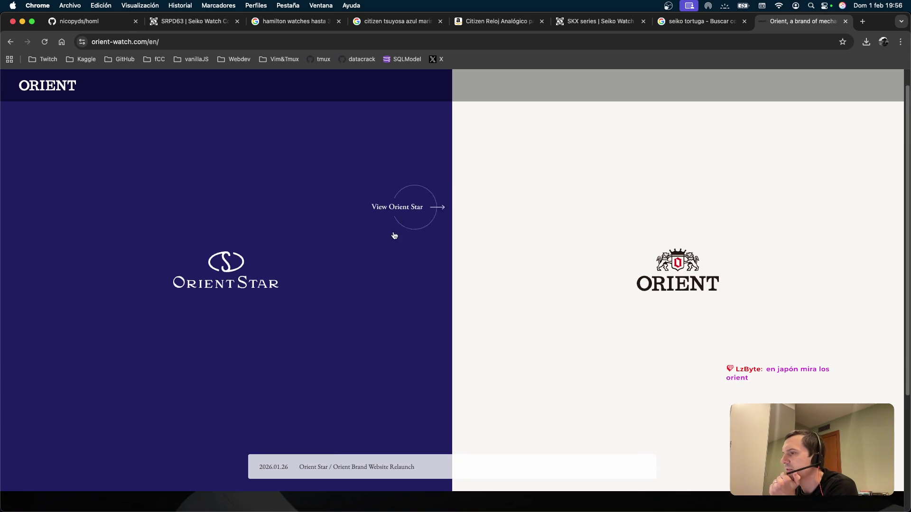
scroll(247, 271, down, 3)
scroll(346, 246, up, 3)
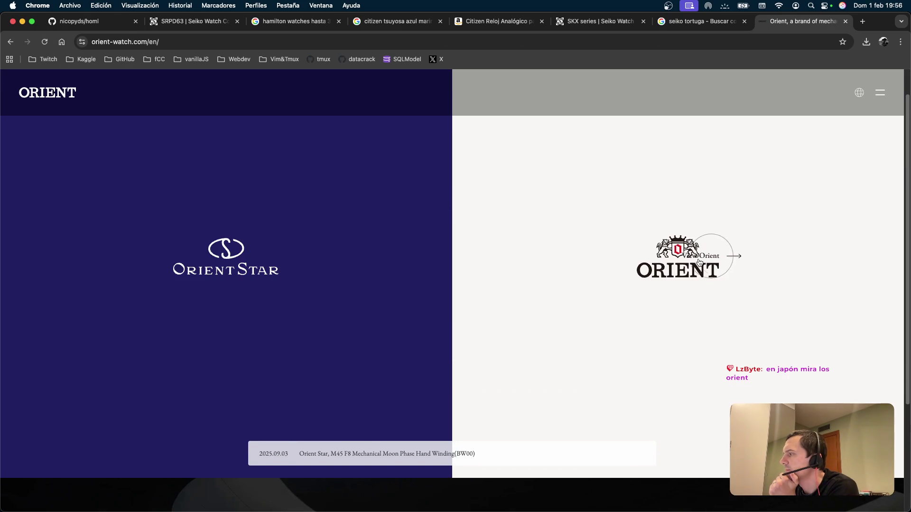
click(688, 268)
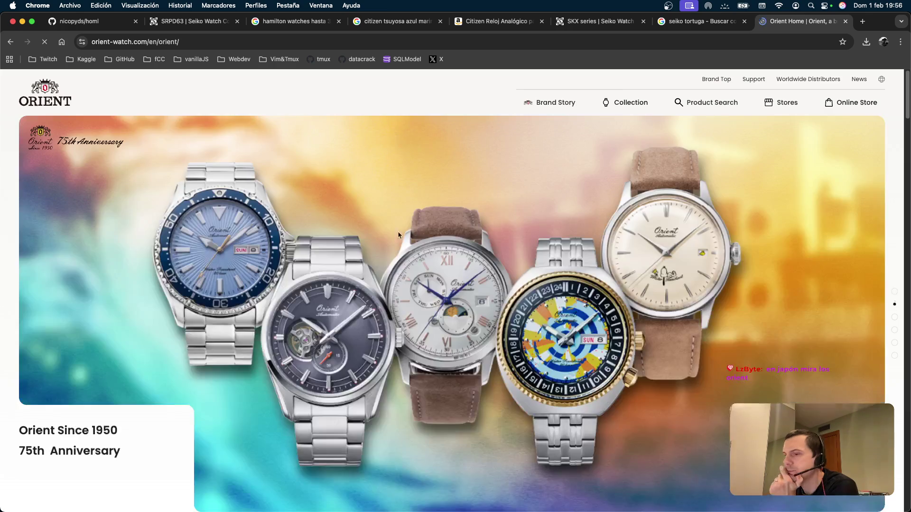
scroll(379, 231, down, 1)
scroll(378, 226, down, 3)
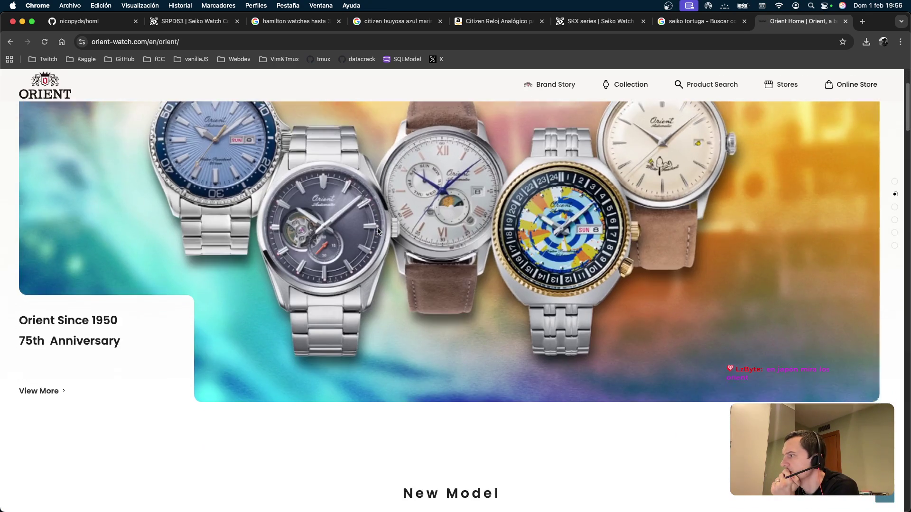
scroll(425, 264, down, 10)
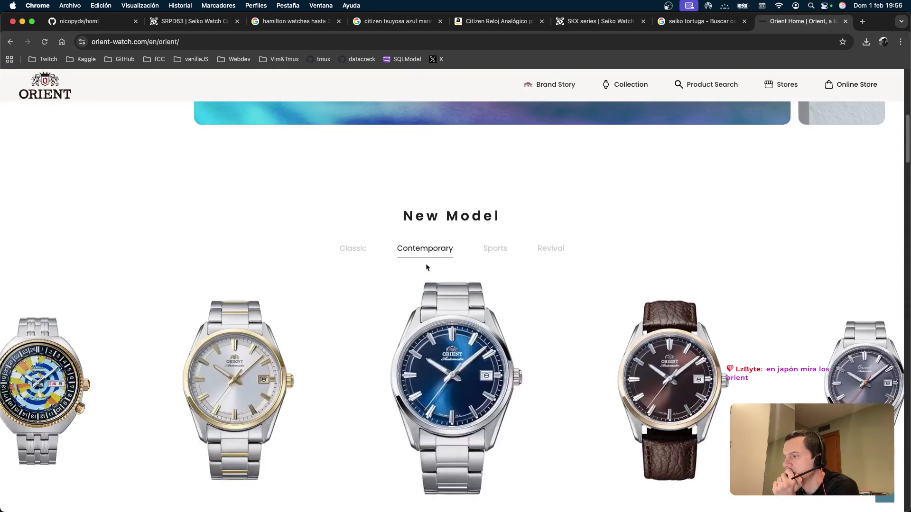
scroll(551, 255, up, 4)
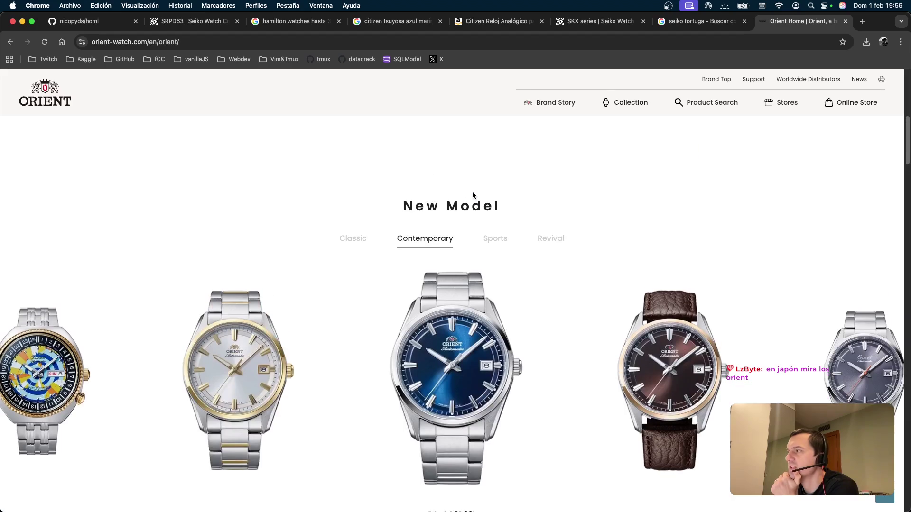
scroll(488, 240, down, 10)
scroll(429, 236, up, 8)
scroll(451, 332, up, 2)
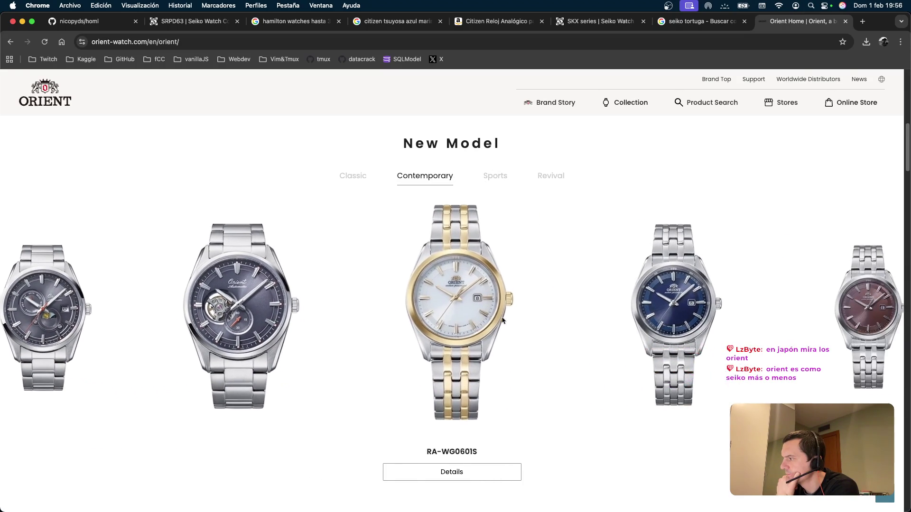
Step: Open the RA-AR0012N Stretto Semi Skeleton details from the New Model carousel and review its specs
drag(512, 319, 555, 319)
click(463, 474)
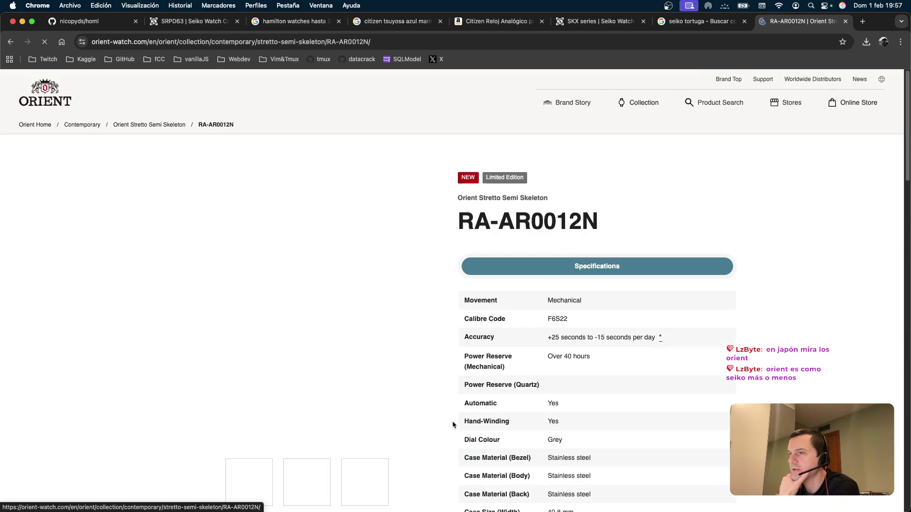
scroll(423, 188, down, 10)
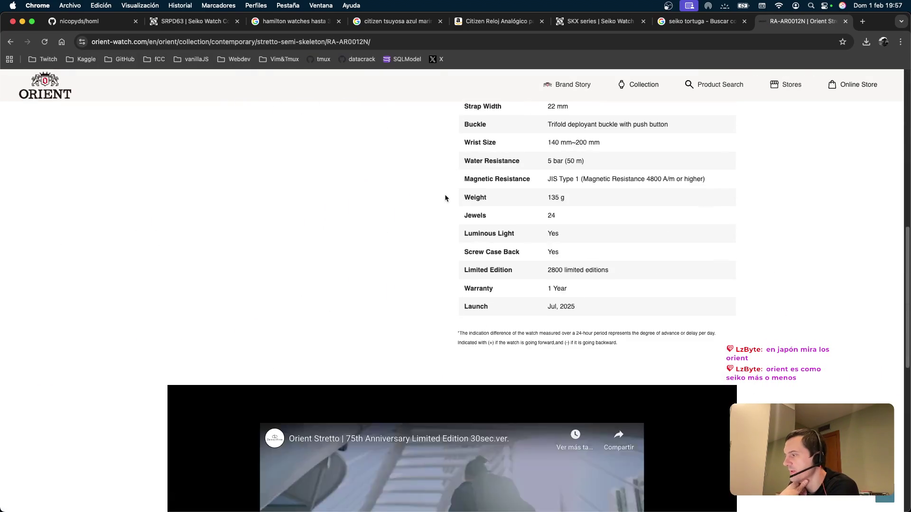
scroll(442, 197, up, 4)
scroll(432, 203, up, 6)
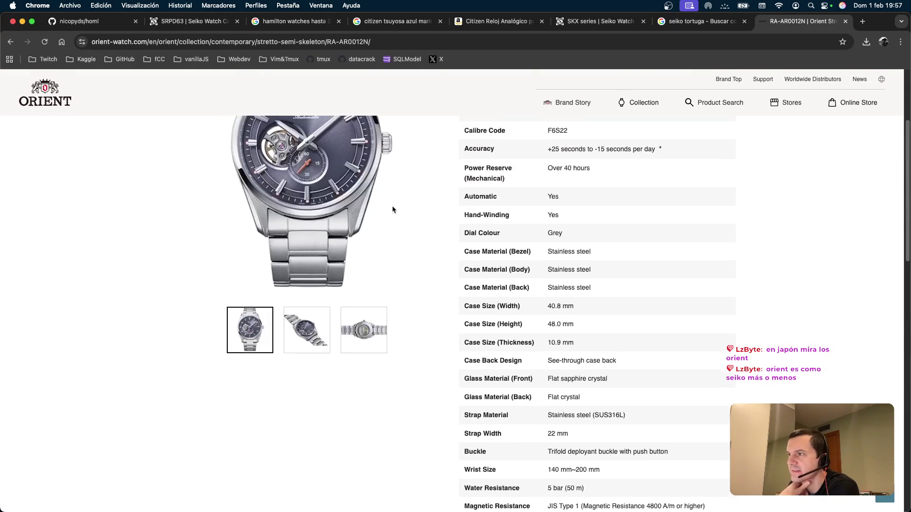
click(604, 27)
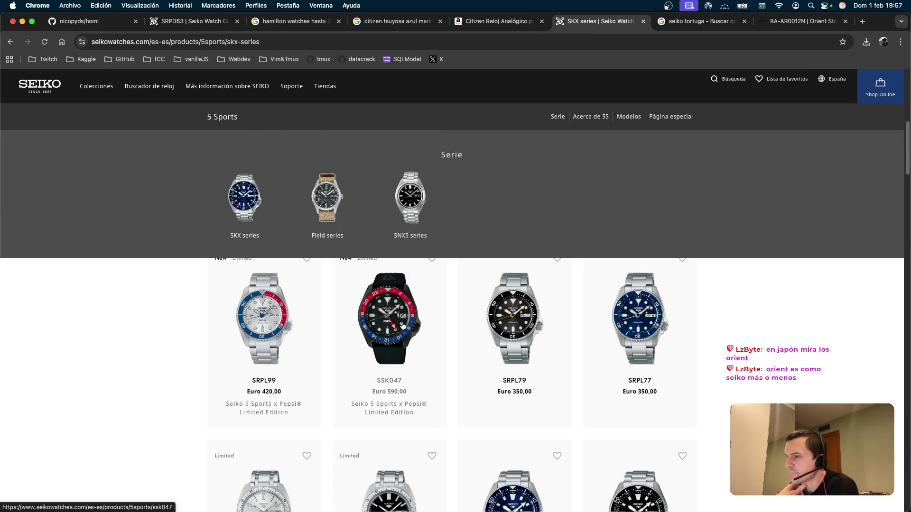
click(697, 21)
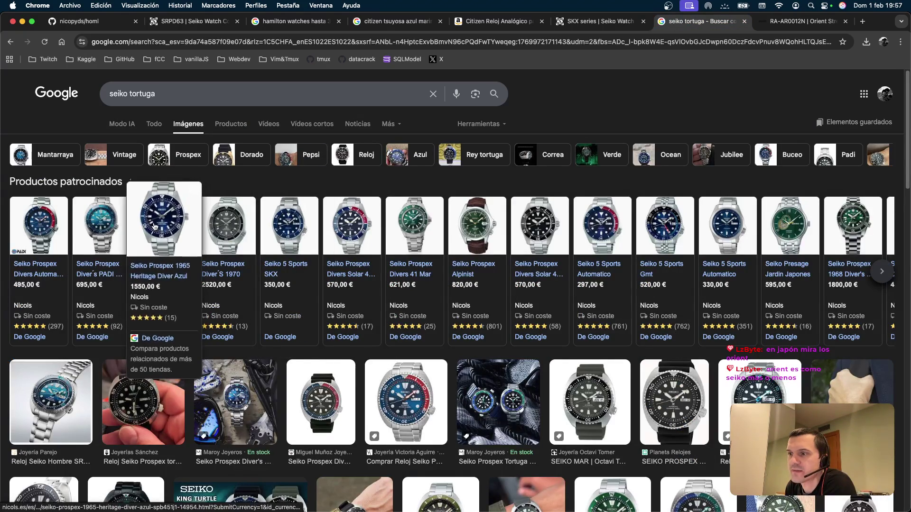
Step: Open the sponsored Seiko Prospex King Turtle listing on Nicols and accept all cookies
click(109, 228)
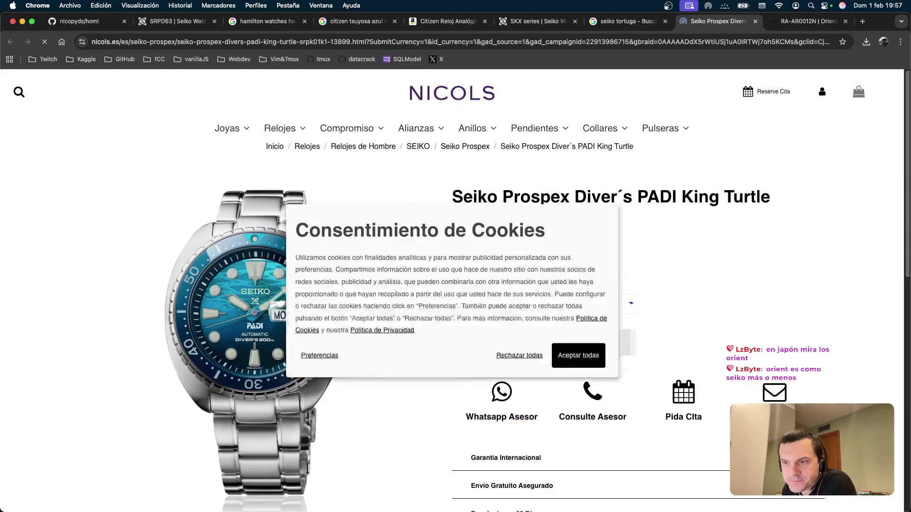
click(590, 366)
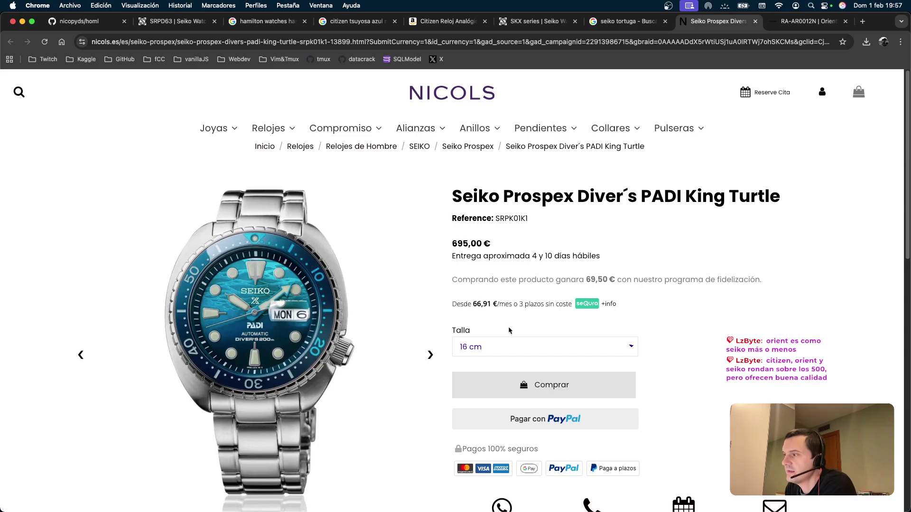
scroll(352, 277, down, 5)
scroll(379, 256, up, 4)
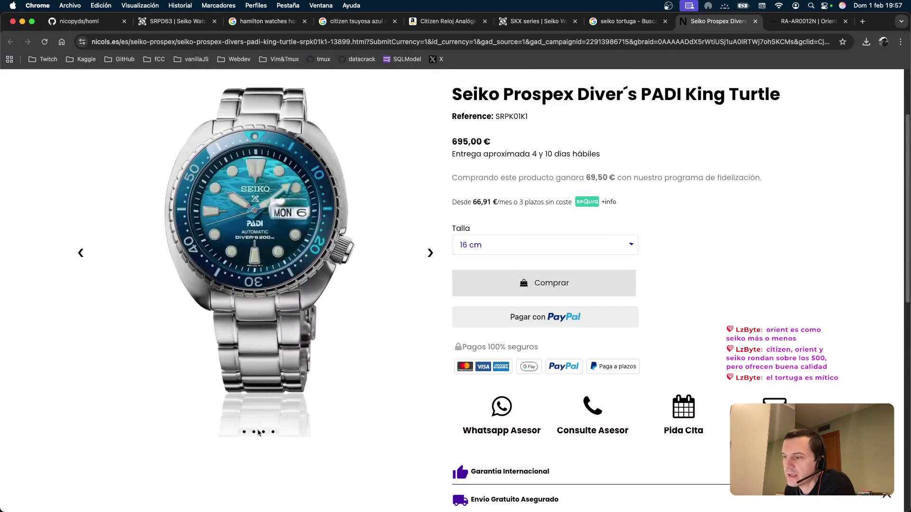
scroll(405, 238, down, 1)
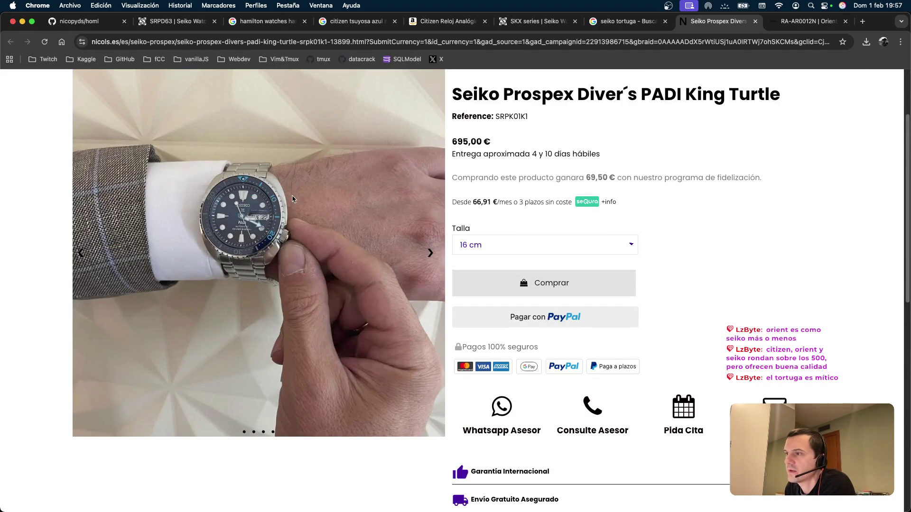
Step: Page through the King Turtle's product photos and check its strap sizes
click(431, 255)
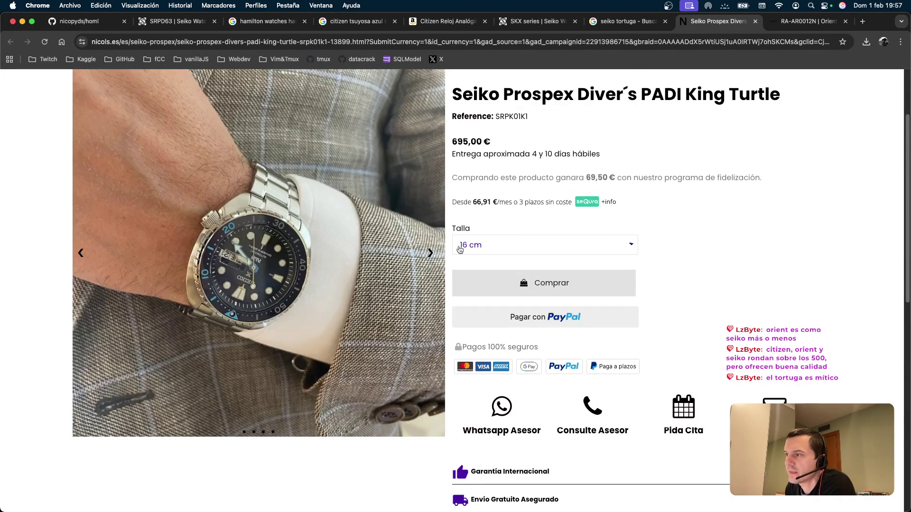
click(431, 254)
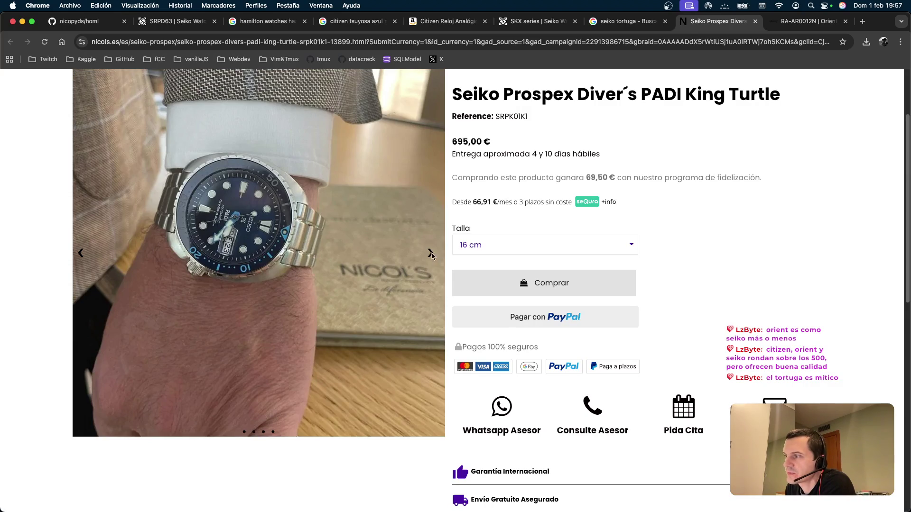
click(431, 254)
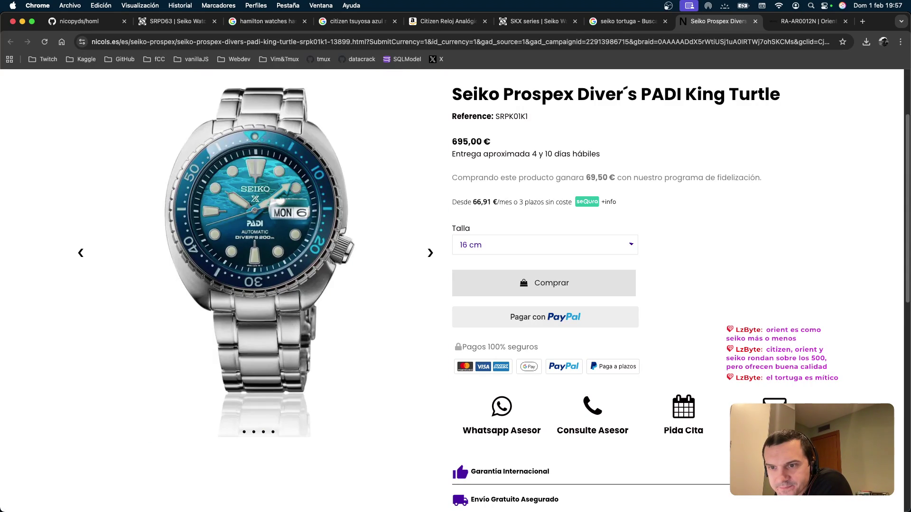
key(super+space)
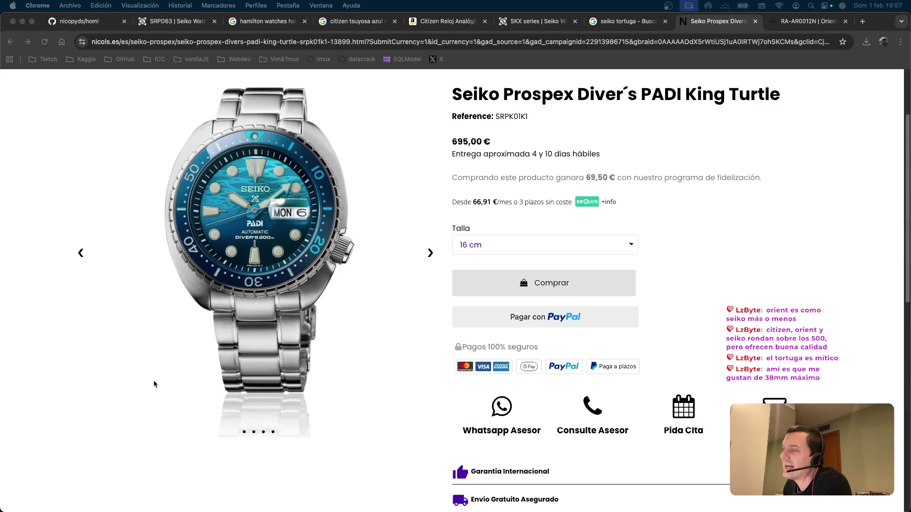
scroll(431, 311, down, 15)
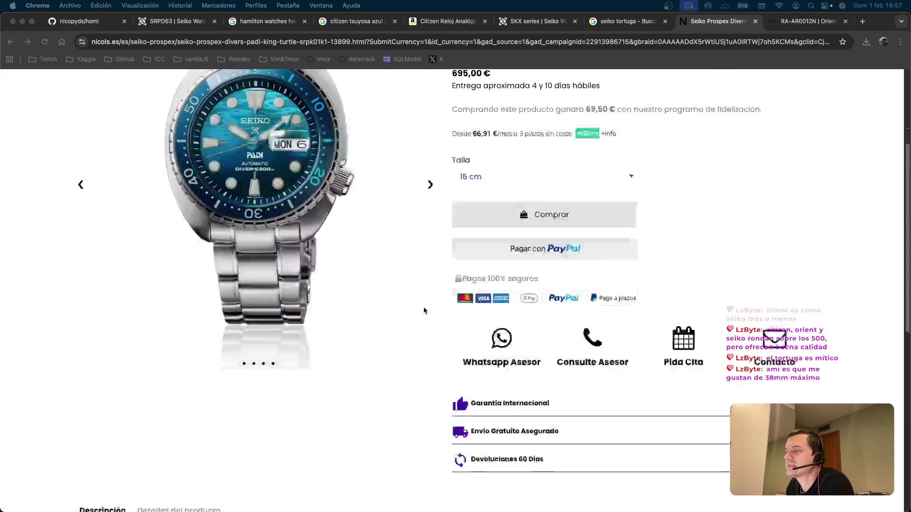
scroll(424, 308, up, 20)
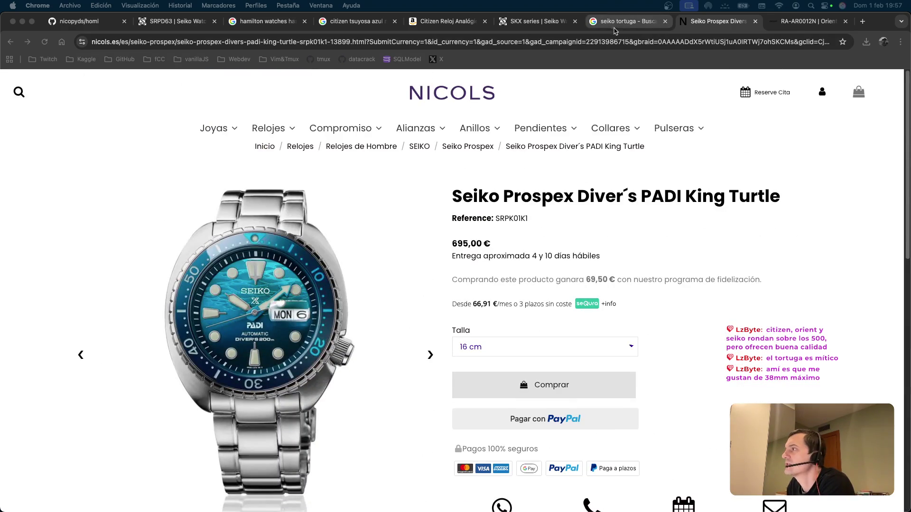
click(120, 197)
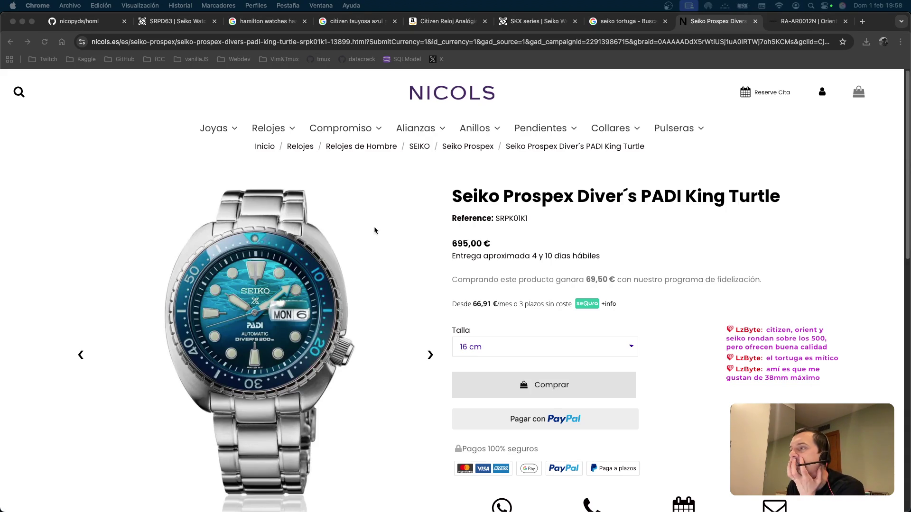
click(594, 186)
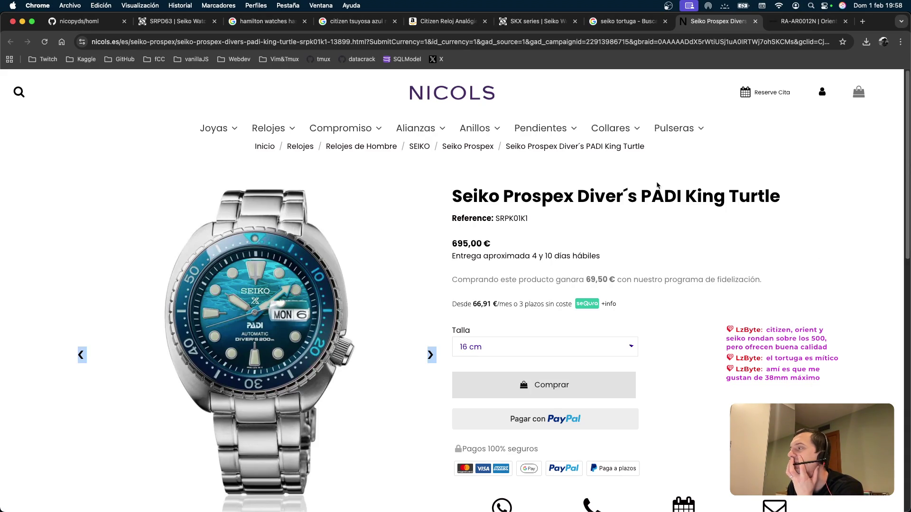
scroll(374, 219, down, 5)
scroll(407, 187, up, 3)
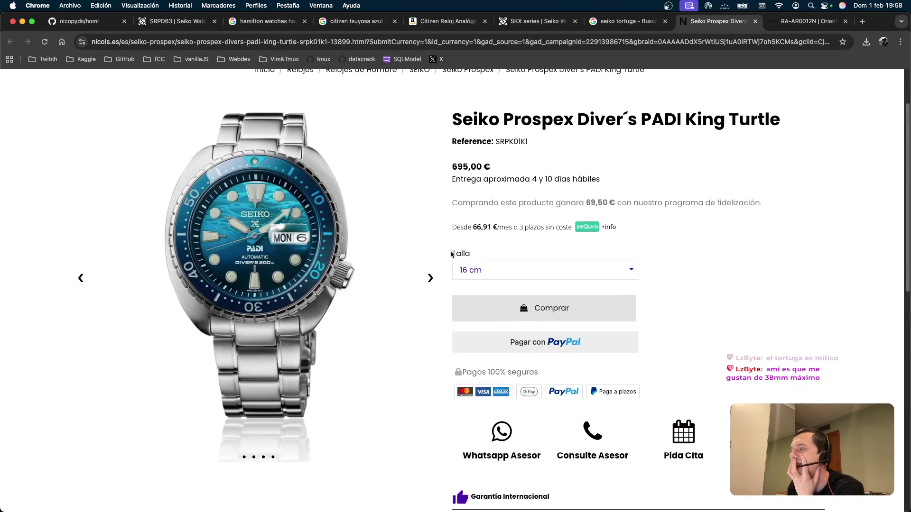
click(470, 269)
Step: Keep the strap size at 16 cm and return the Orient tab to its home page
click(427, 222)
click(617, 22)
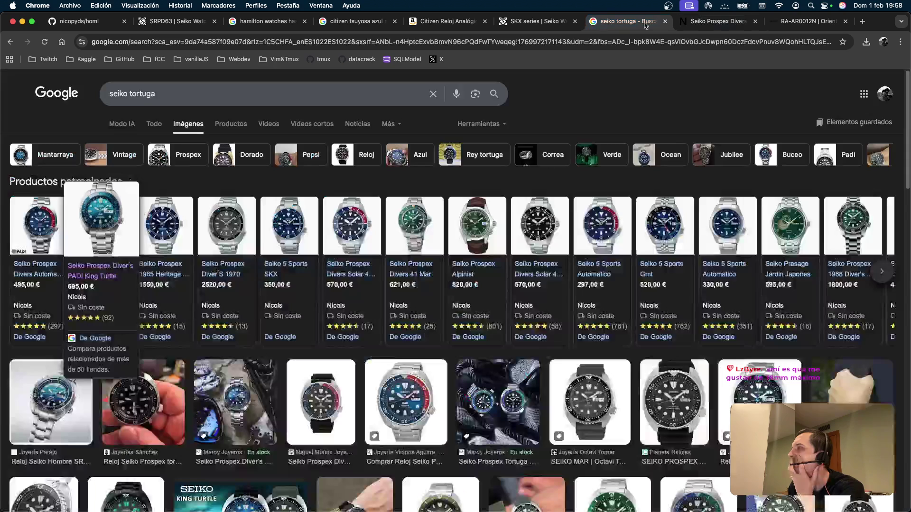
click(806, 22)
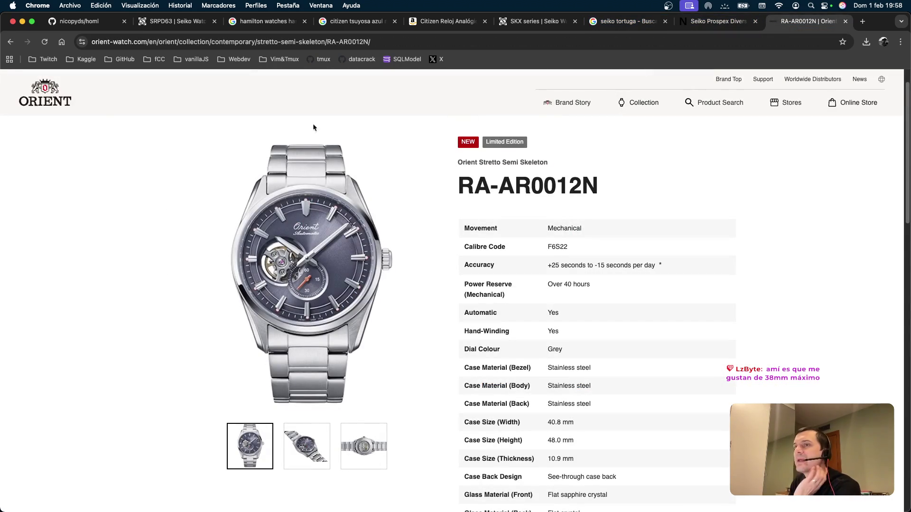
click(43, 94)
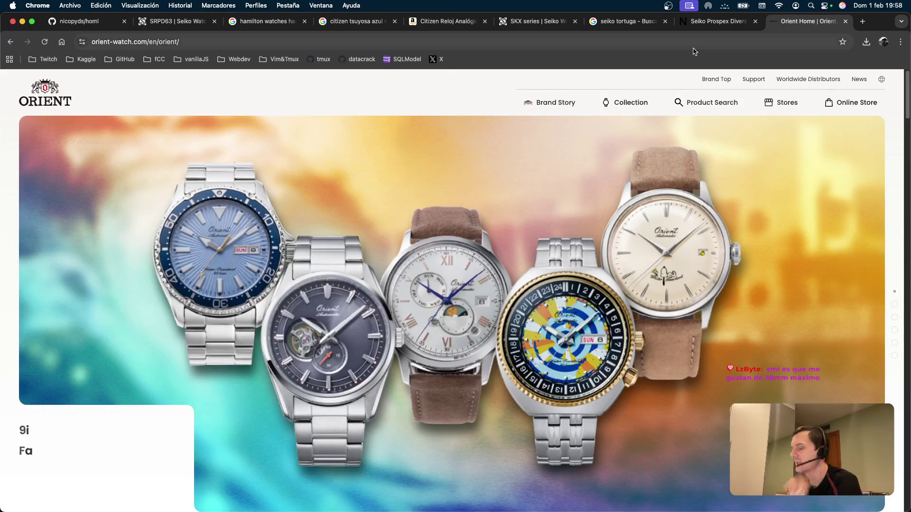
Step: Load amazon.es in a new tab
key(super+t)
text(ama)
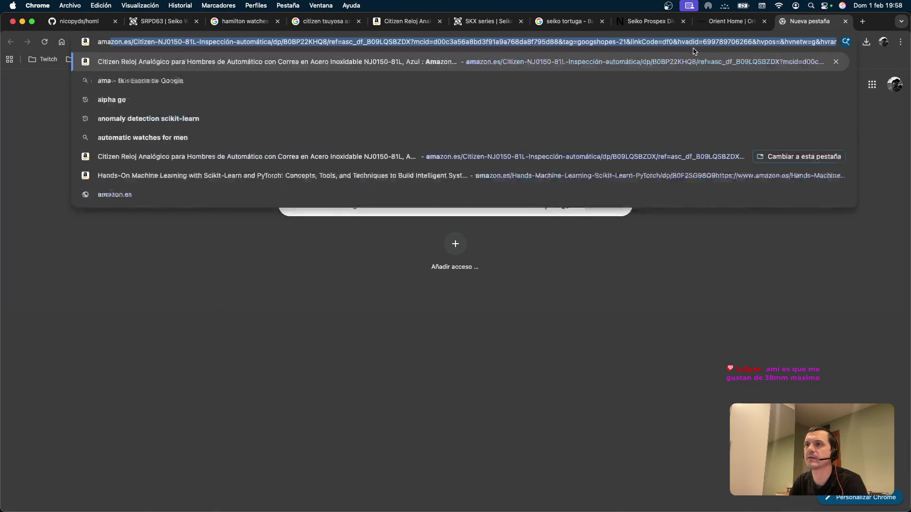
text(zon.es)
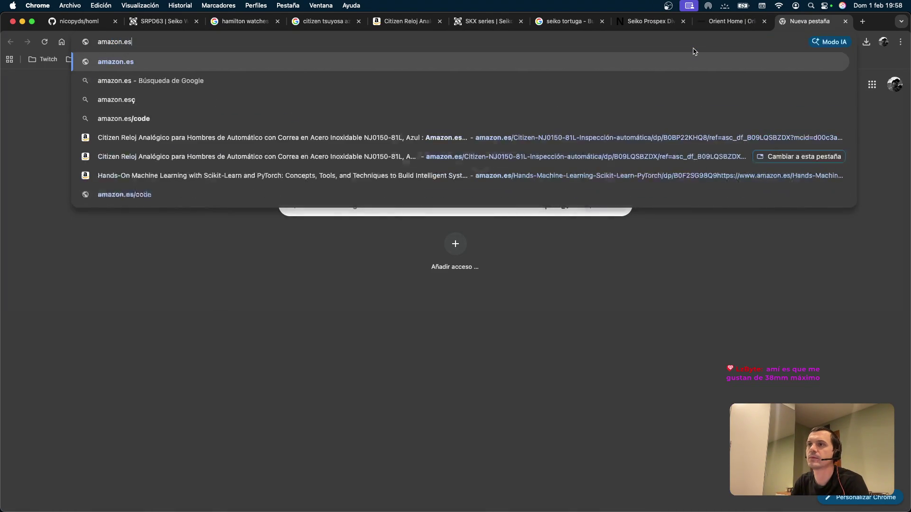
key(Return)
click(428, 83)
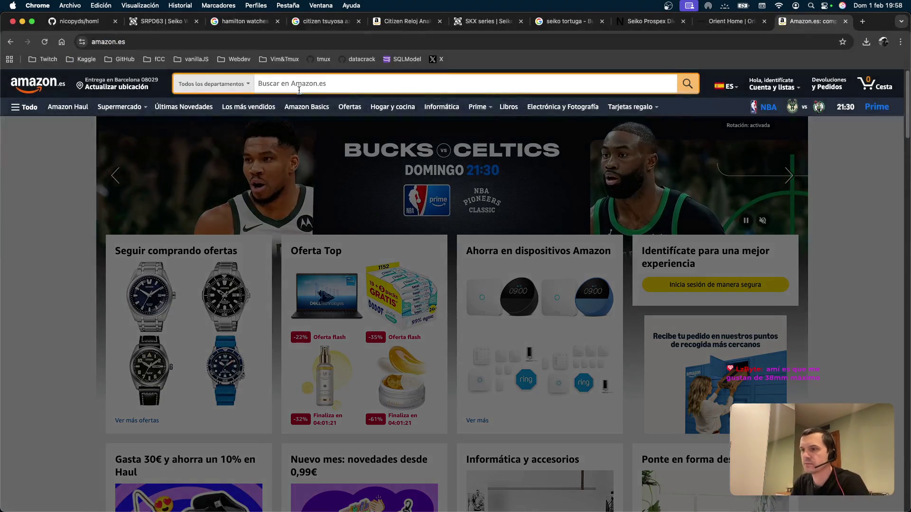
click(271, 182)
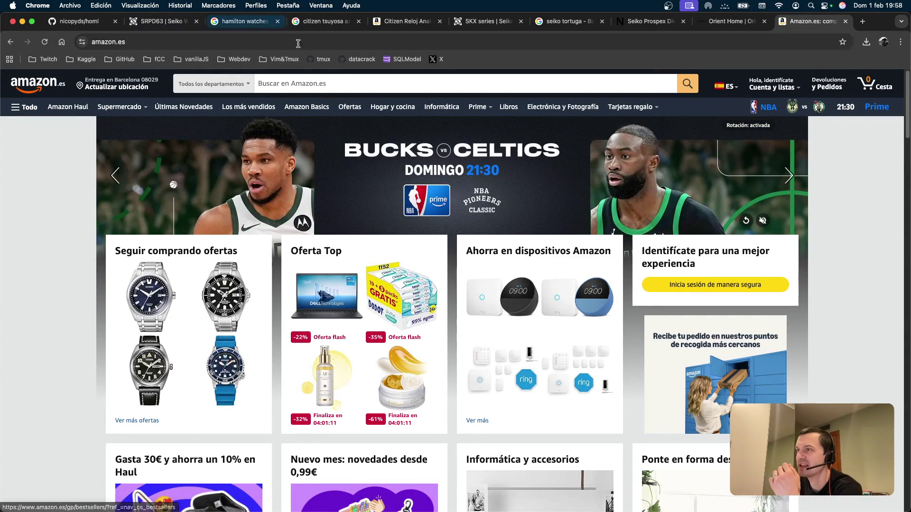
Step: Search Amazon for 'orient', scroll the results, and open the Orient Sports Mako listing
click(304, 82)
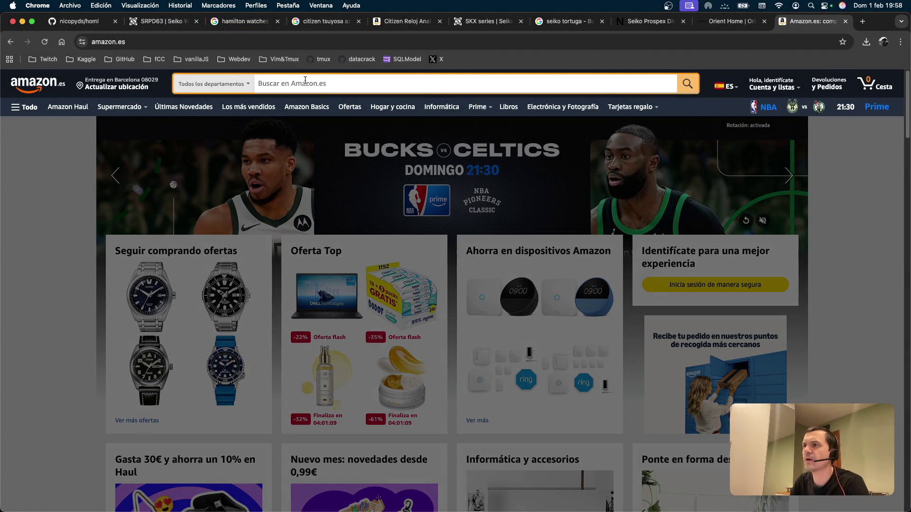
text(orient)
key(Return)
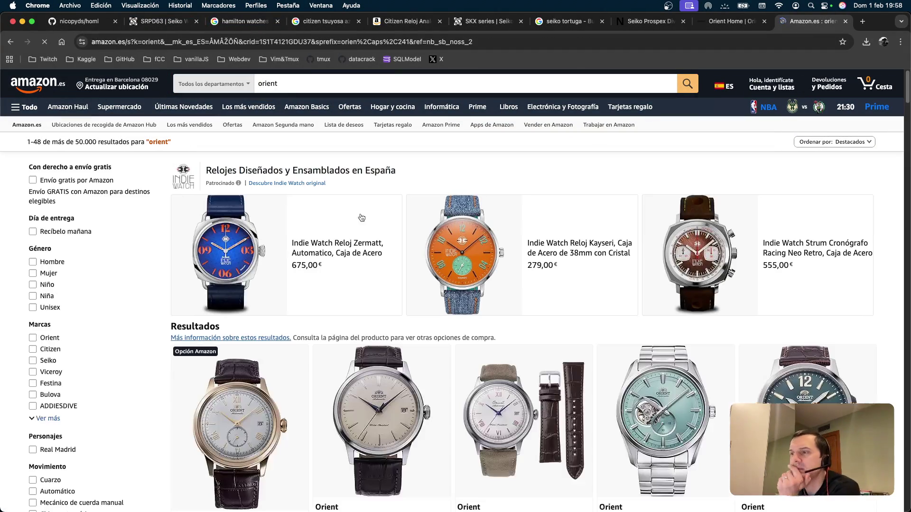
scroll(474, 237, down, 6)
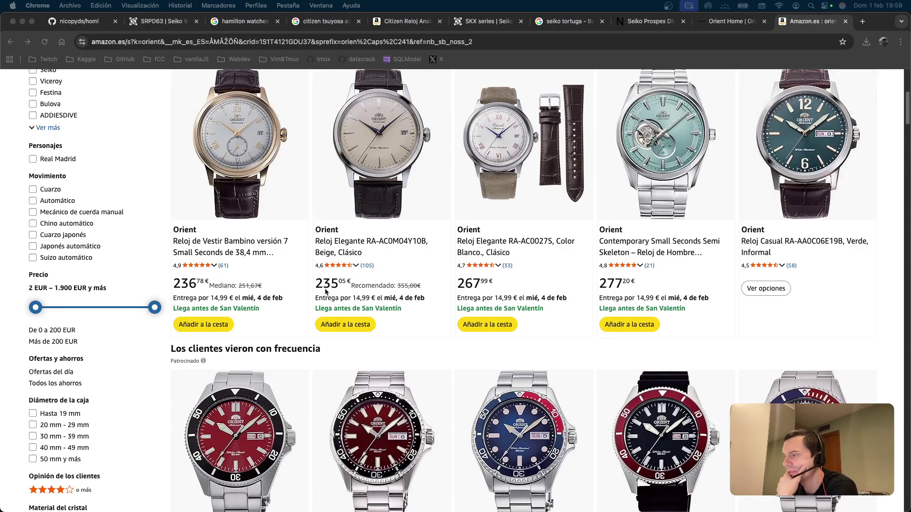
scroll(324, 291, down, 5)
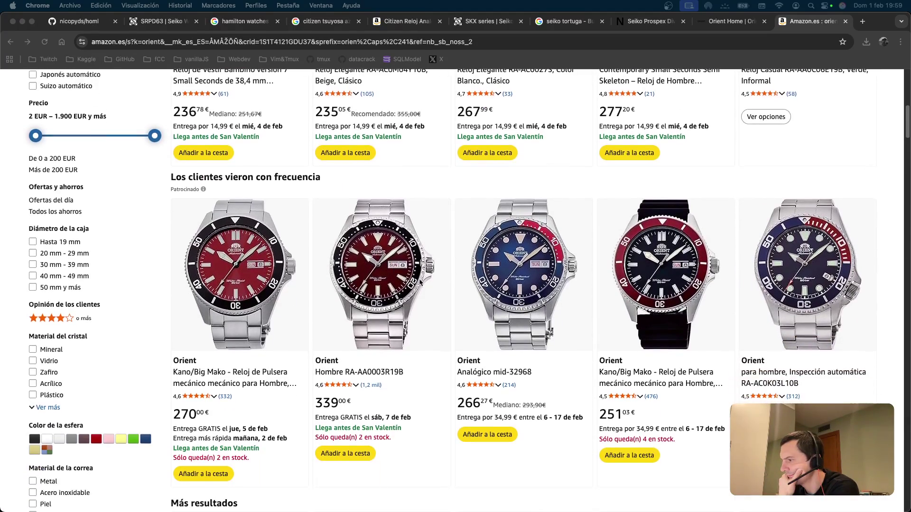
scroll(324, 291, down, 1)
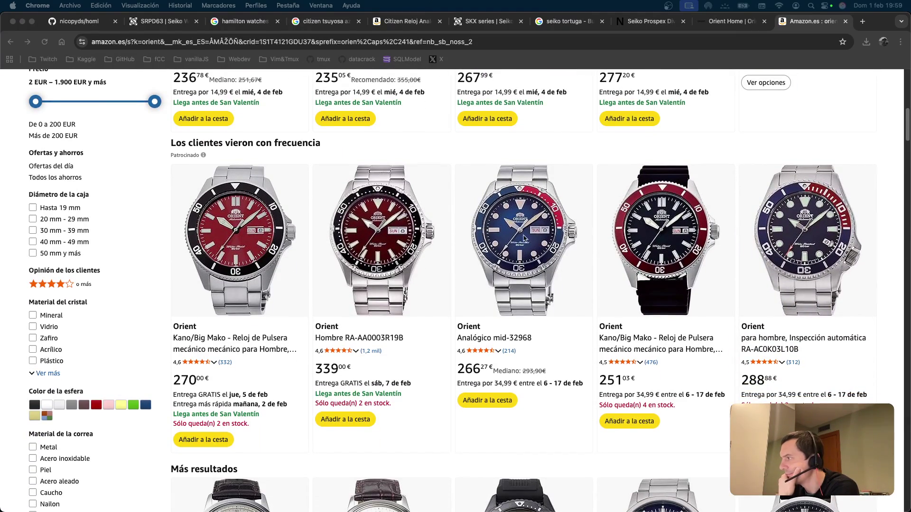
scroll(467, 239, down, 10)
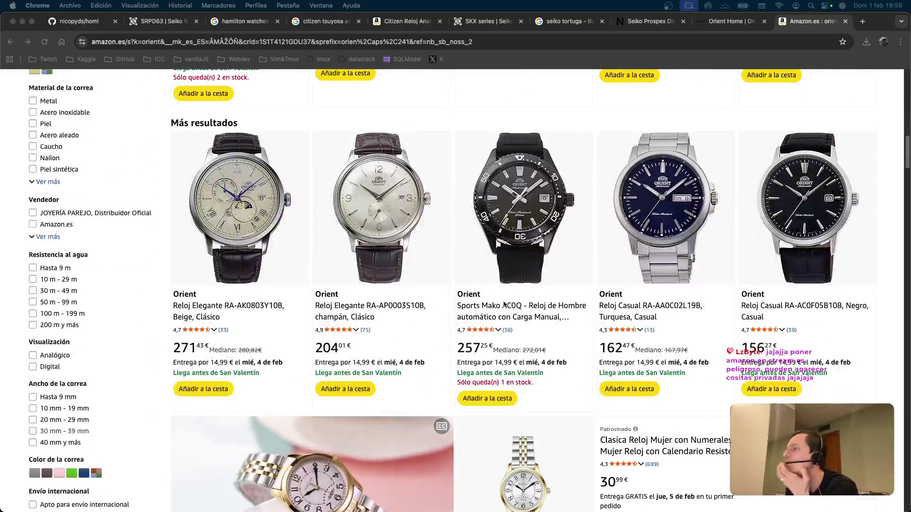
click(540, 314)
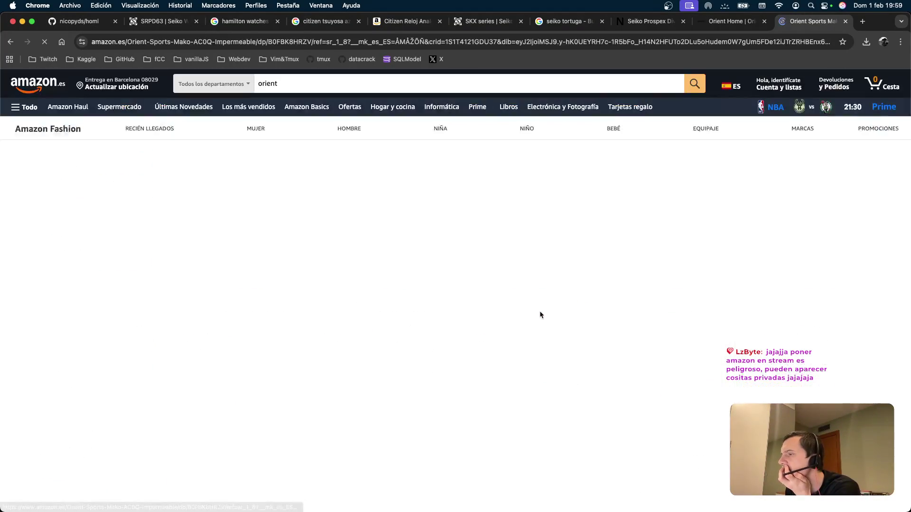
Step: Look over the 257,25 € Orient Sports Mako AC0Q listing and its caseback and strap photos
scroll(308, 246, down, 1)
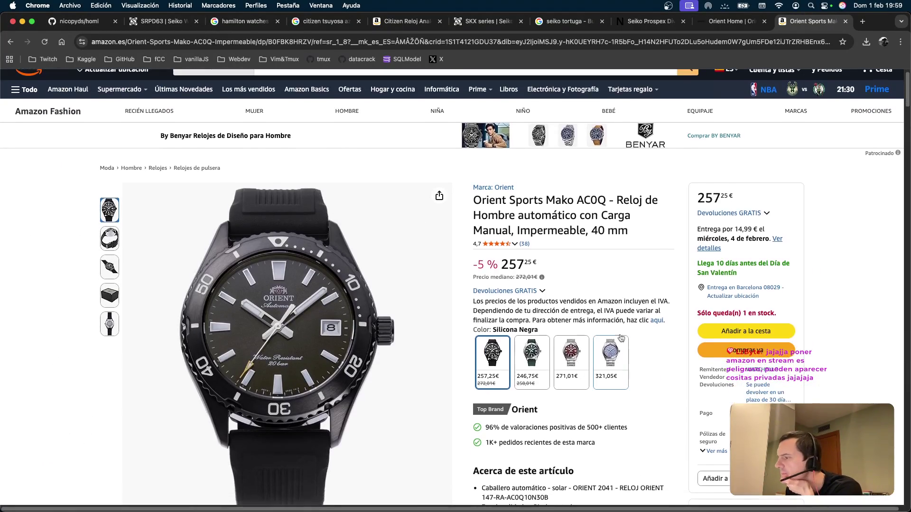
scroll(529, 362, down, 3)
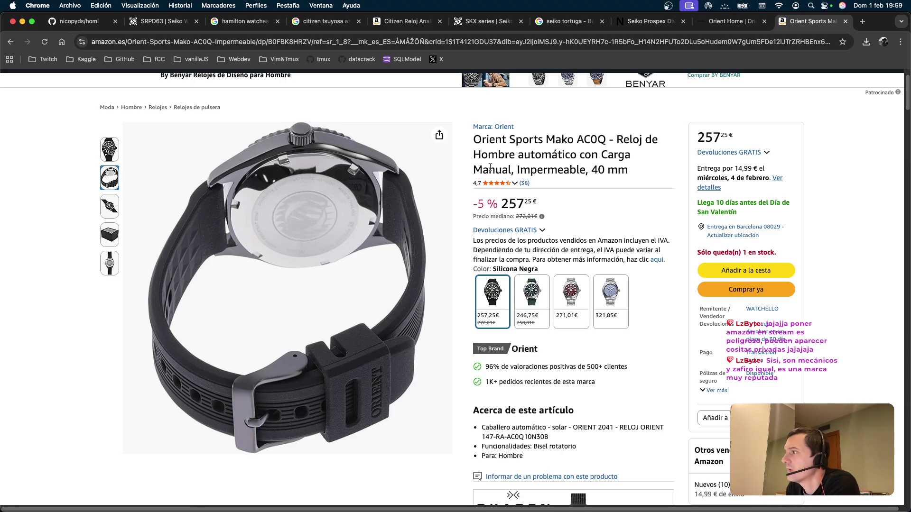
mouse_move(438, 164)
mouse_down()
mouse_move(631, 171)
mouse_move(474, 126)
mouse_move(441, 166)
mouse_up()
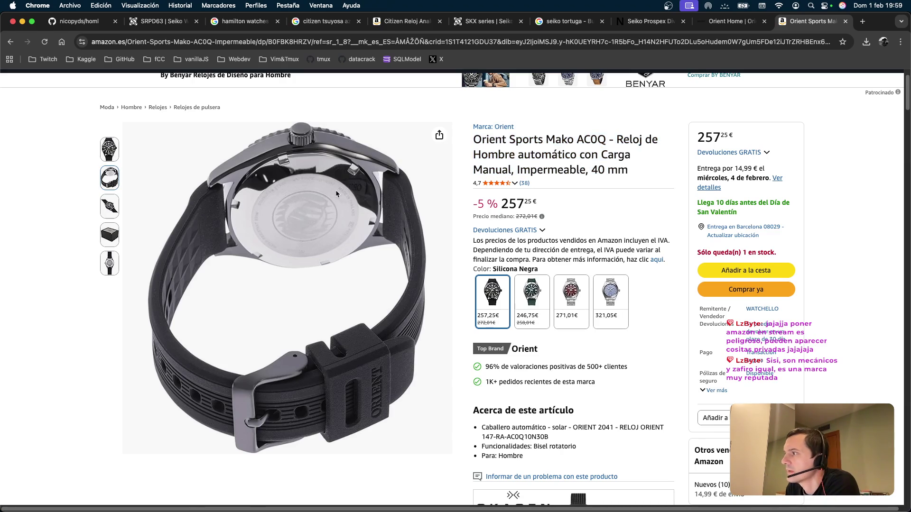
mouse_move(105, 264)
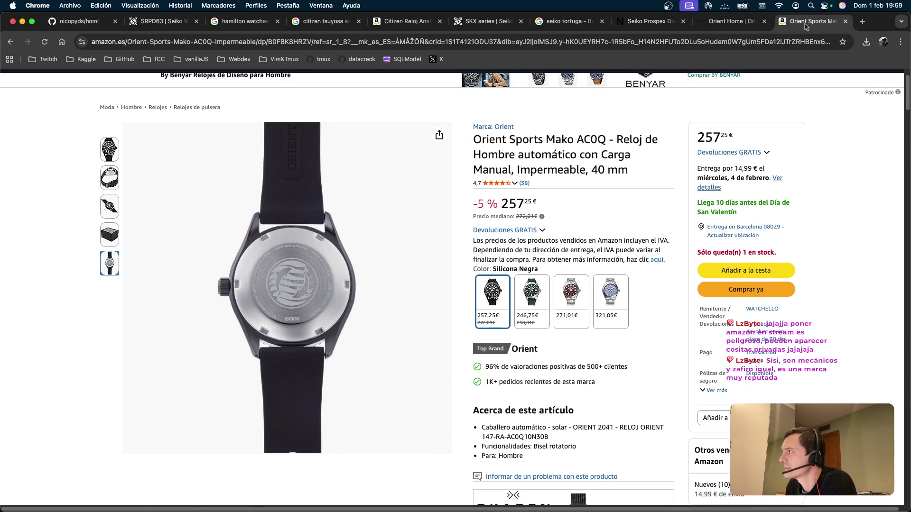
click(861, 22)
Step: Search 'orient watches' and open the Spanish Wikipedia Orient Watch Company article
text(or)
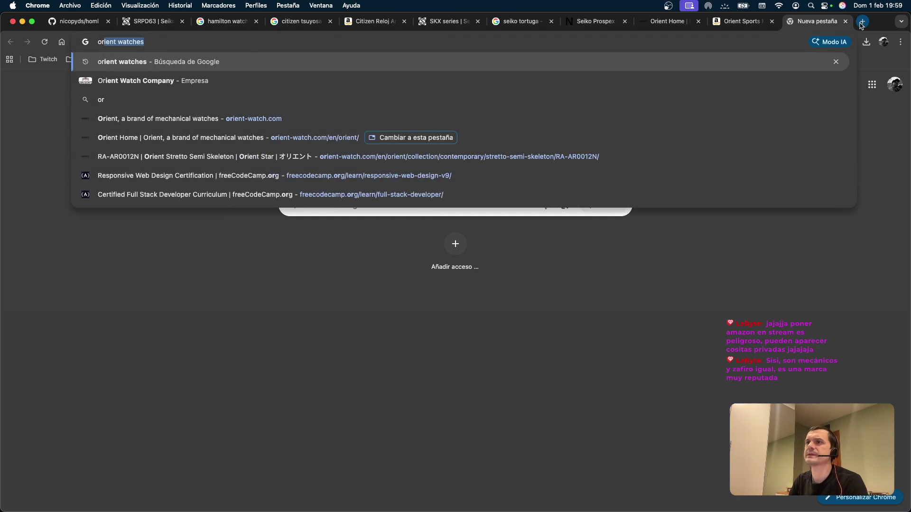
text(ient watches)
key(Return)
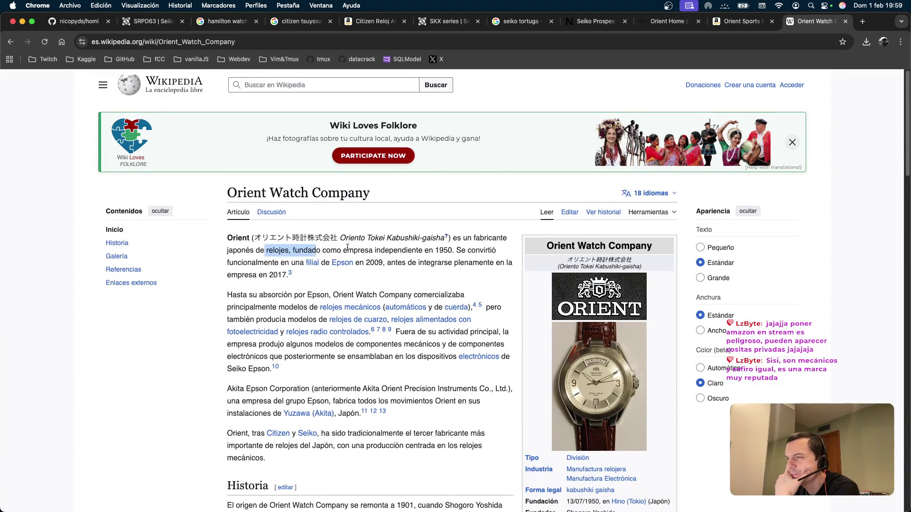
drag(459, 263, 291, 276)
click(307, 266)
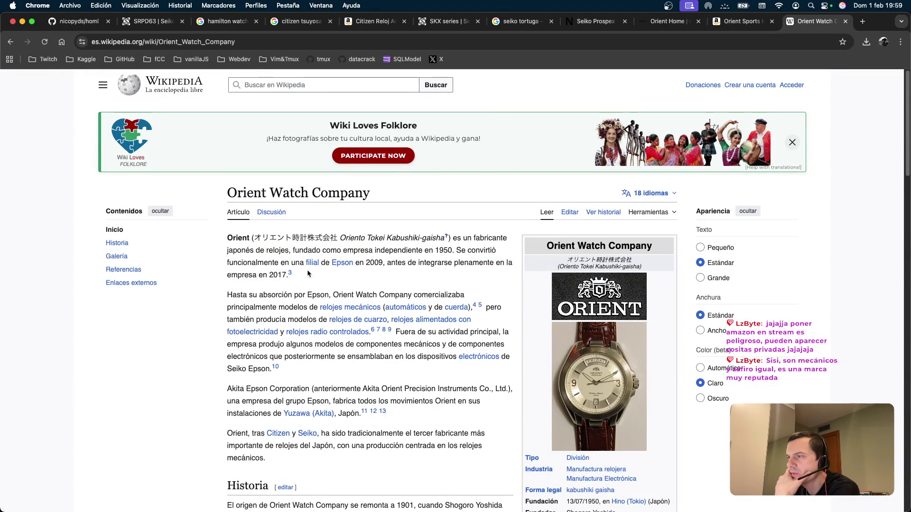
Step: Read through the article's history and gallery, then return to the Amazon Mako tab
scroll(422, 243, down, 3)
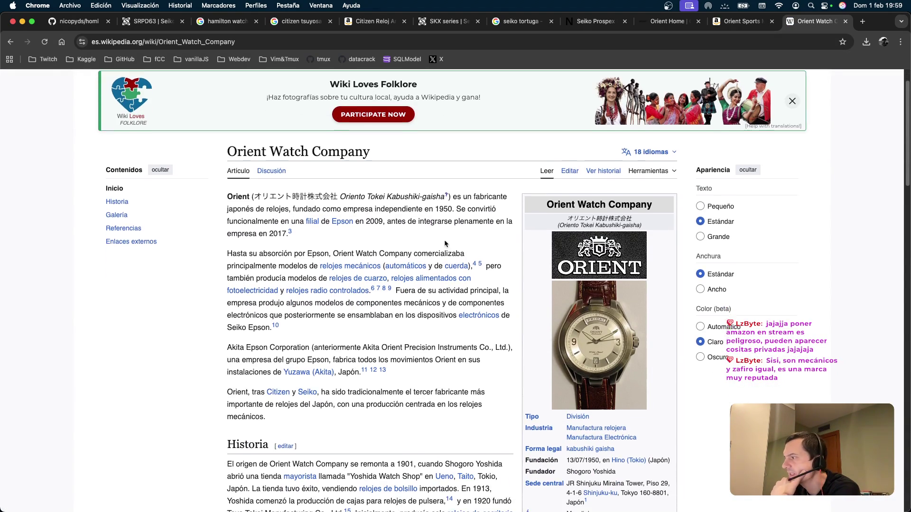
scroll(421, 244, down, 5)
scroll(394, 228, up, 5)
scroll(380, 242, down, 3)
scroll(369, 252, up, 3)
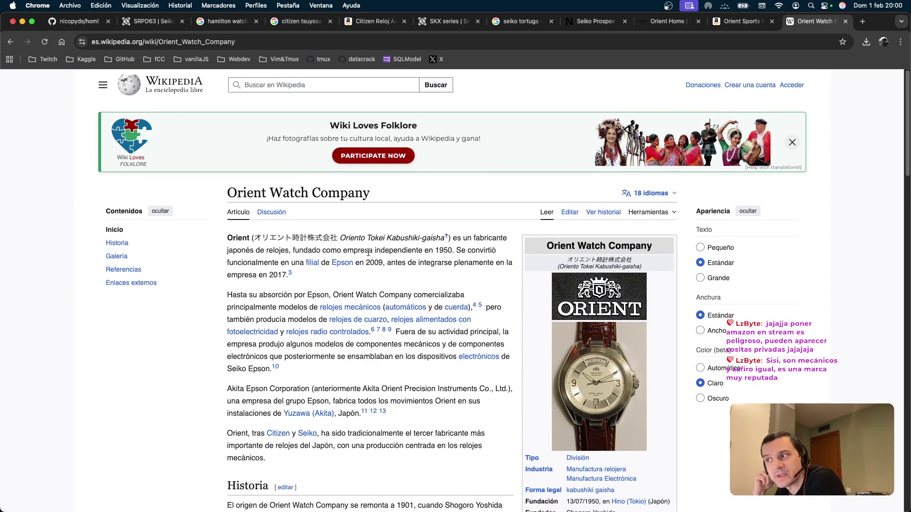
scroll(478, 231, down, 15)
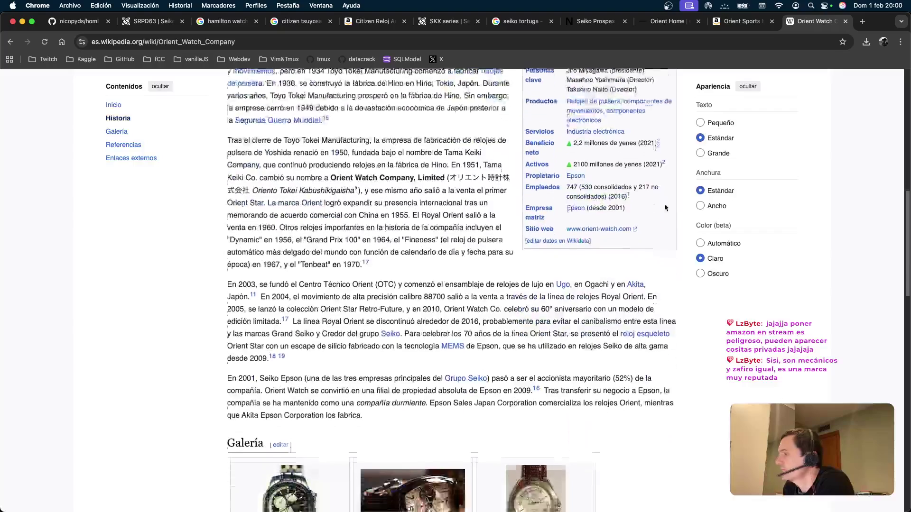
scroll(525, 246, down, 8)
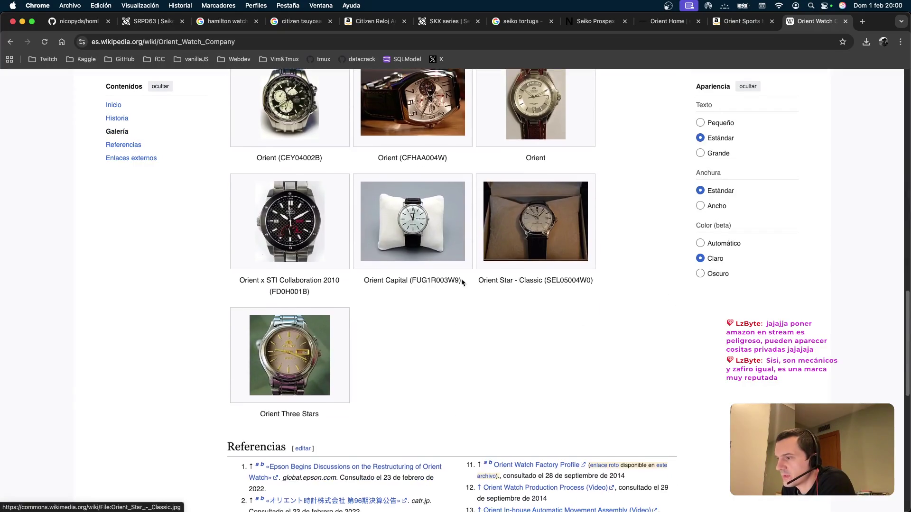
scroll(427, 284, up, 3)
scroll(304, 213, up, 20)
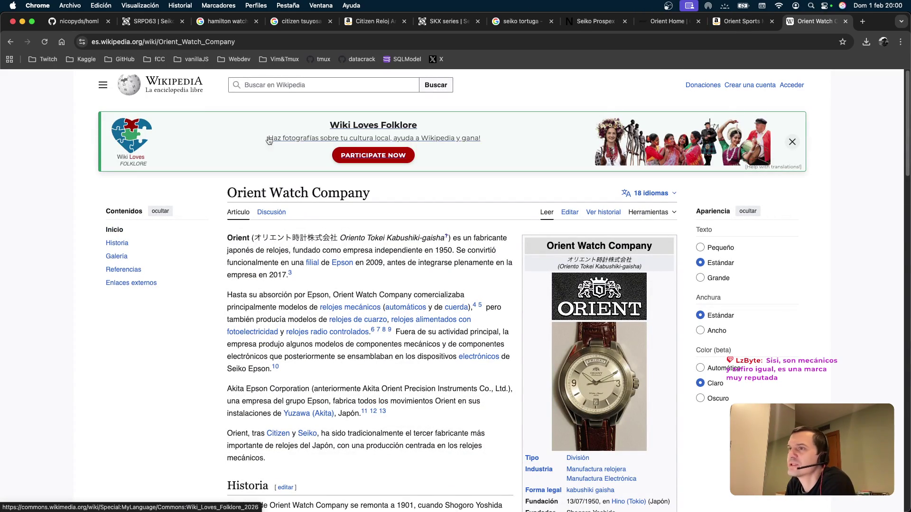
scroll(401, 226, down, 3)
scroll(400, 223, down, 1)
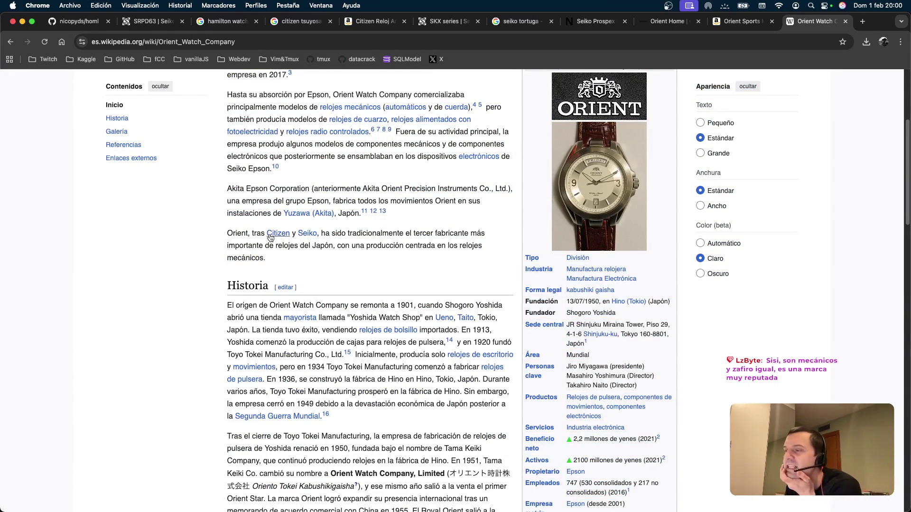
mouse_move(279, 236)
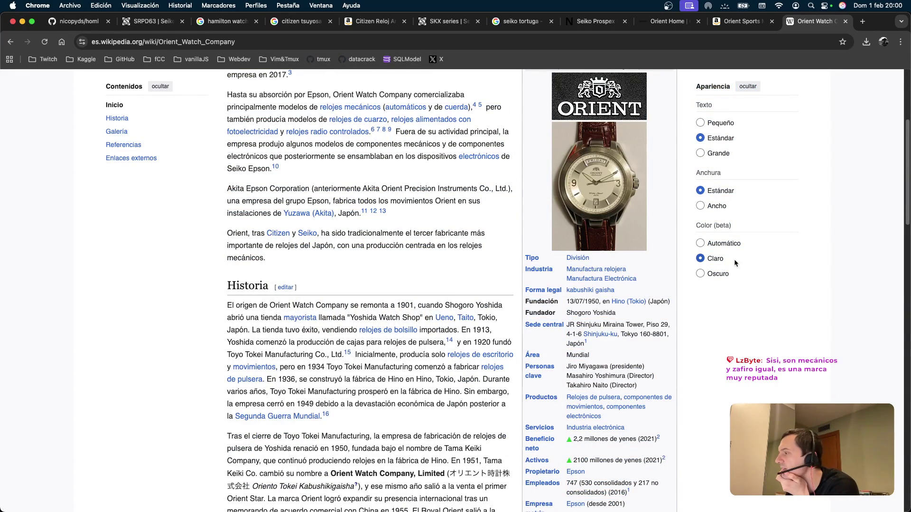
scroll(650, 280, down, 4)
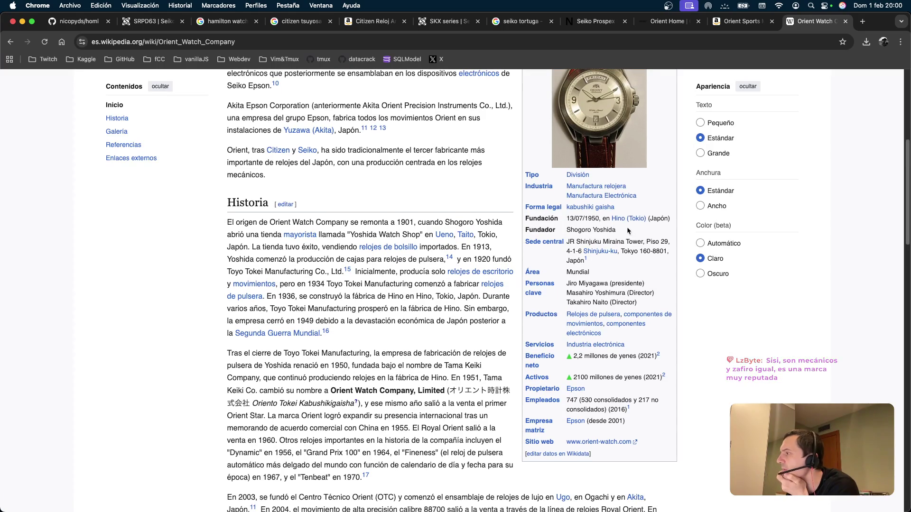
scroll(636, 151, up, 10)
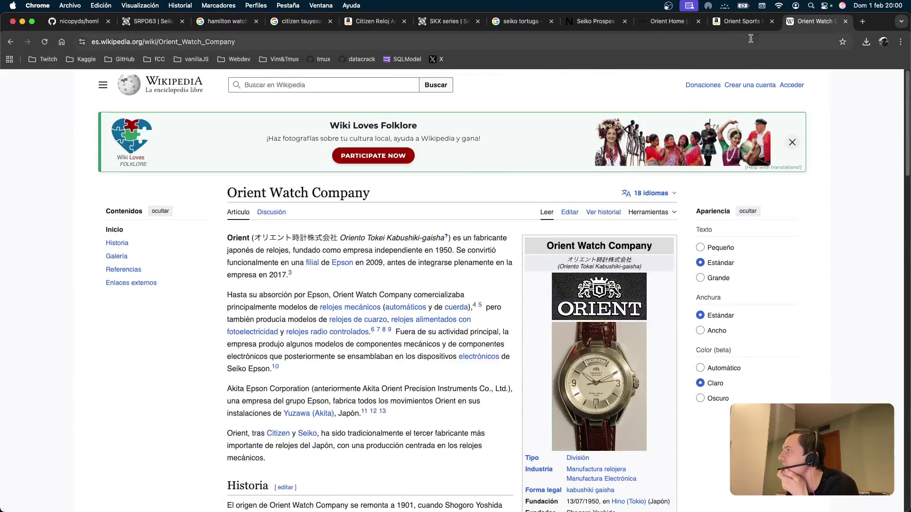
key(ctrl+shift+Tab)
Step: Use the 'Marca: Orient' link to list all 410 Orient watches and scroll through them
mouse_move(109, 149)
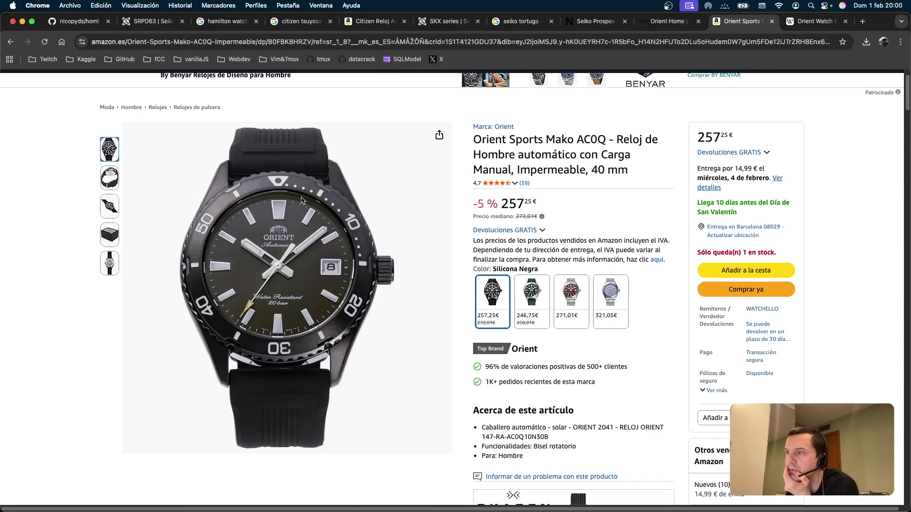
scroll(308, 142, up, 3)
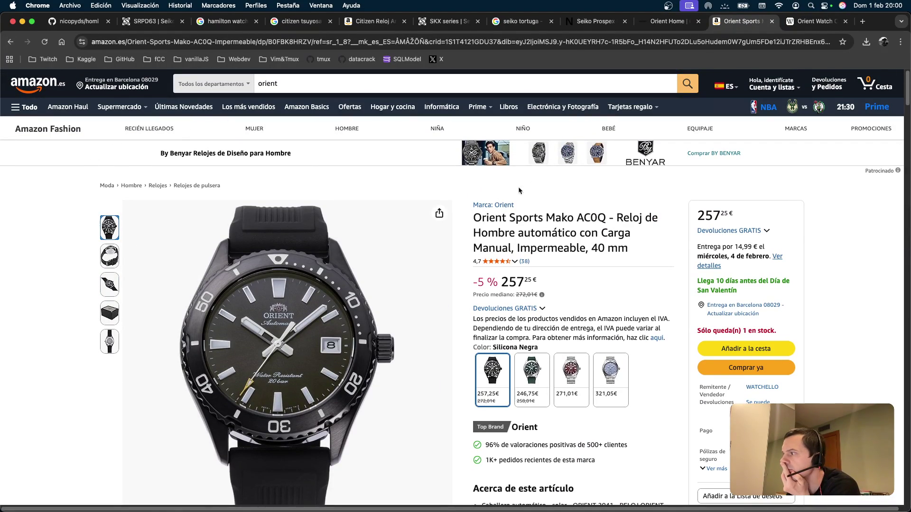
click(507, 205)
scroll(362, 275, down, 3)
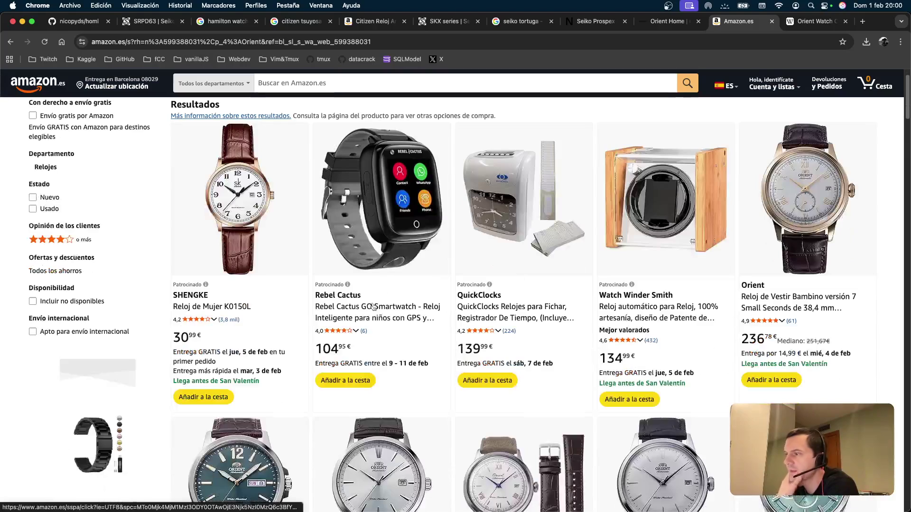
scroll(361, 247, down, 10)
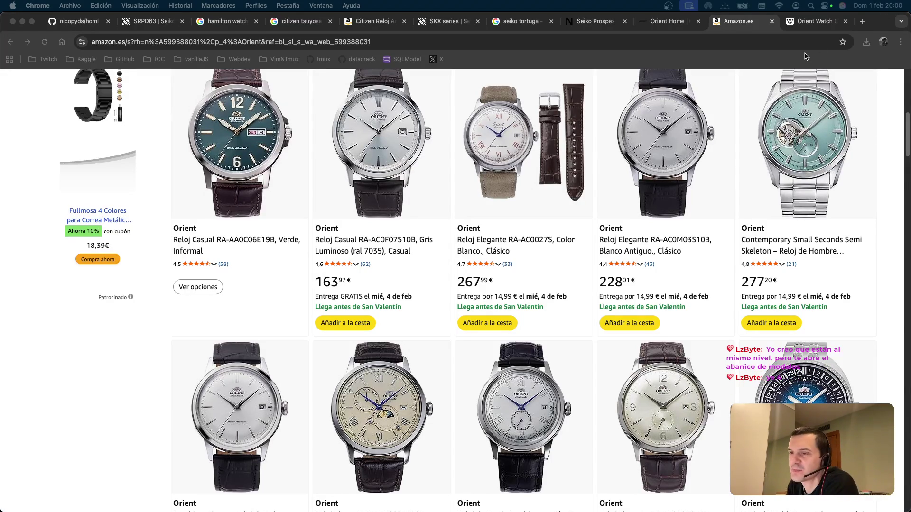
scroll(351, 178, up, 9)
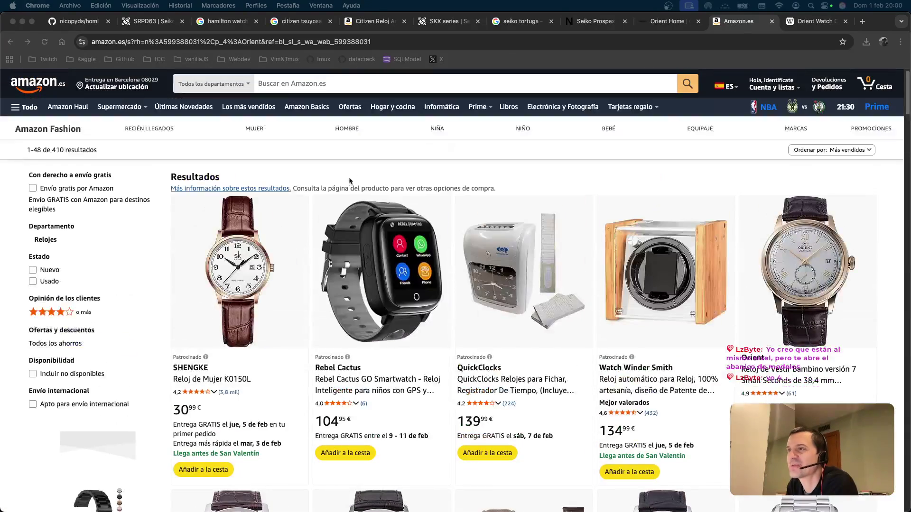
click(825, 24)
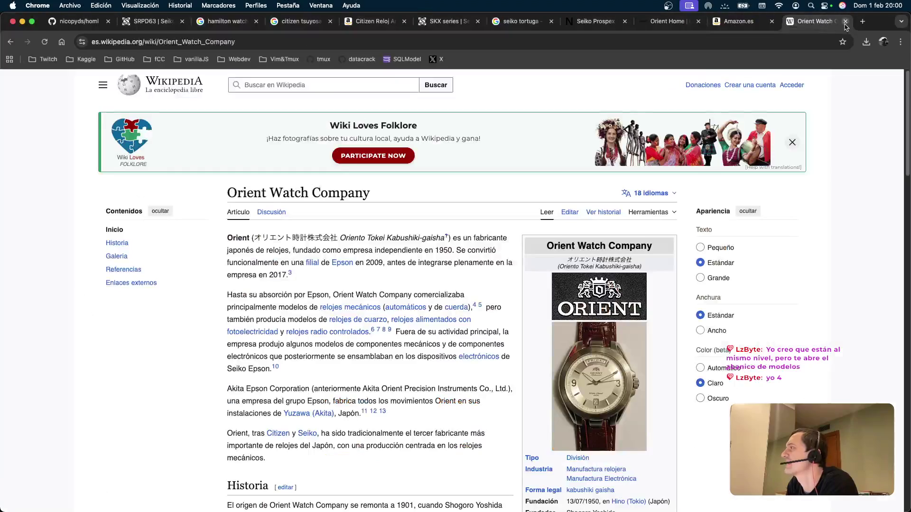
Step: Close the Orient Watch Wikipedia, Amazon and Orient Home tabs, ending on a fresh new tab
click(845, 21)
key(super+t)
key(super+w)
key(super+w)
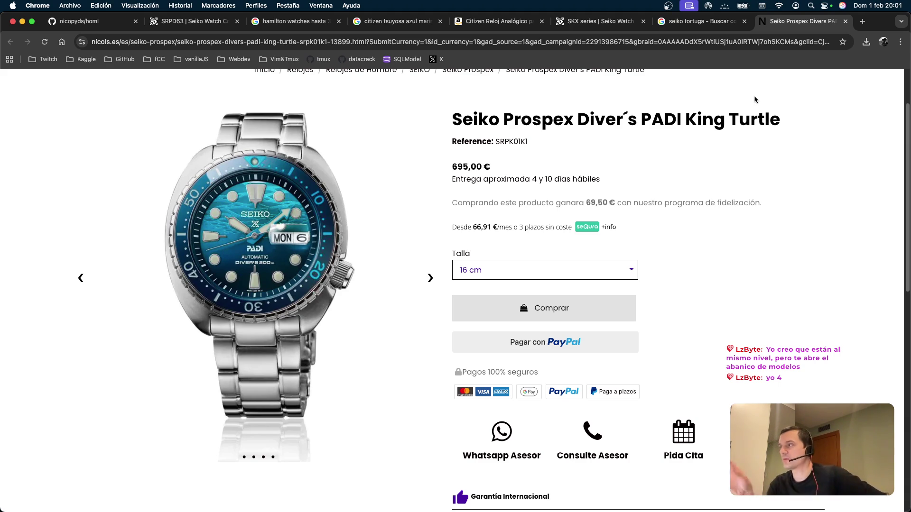
click(862, 21)
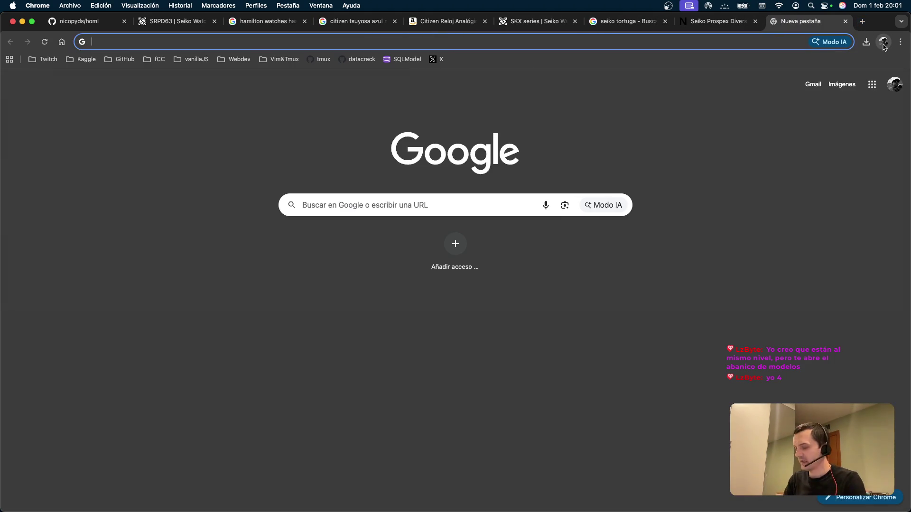
Step: Search Google for 'nurenberg mapa' and open the Nuremberg, Germany map in Google Maps
text(nurenb)
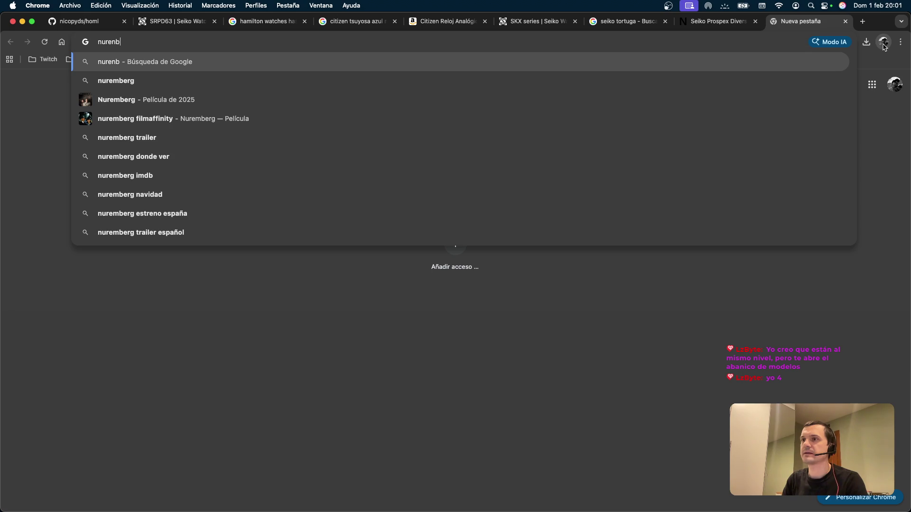
text(erg mapa)
key(Return)
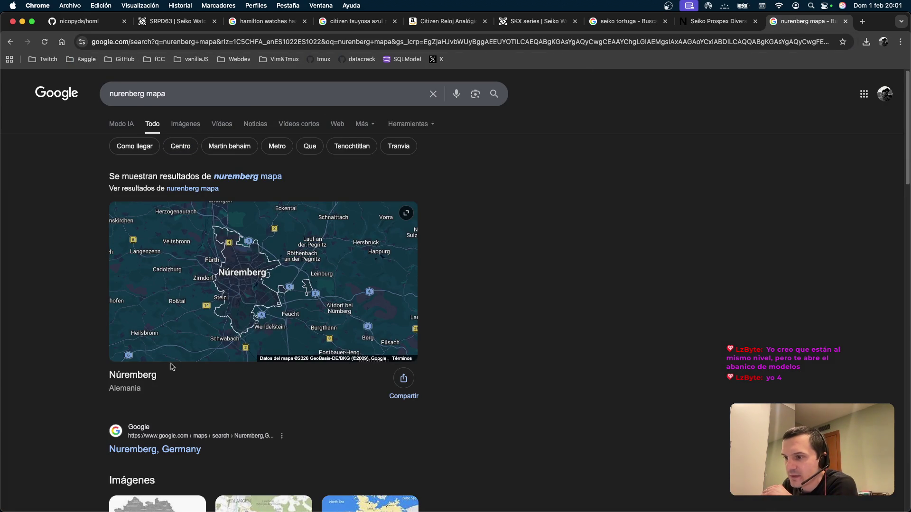
click(171, 449)
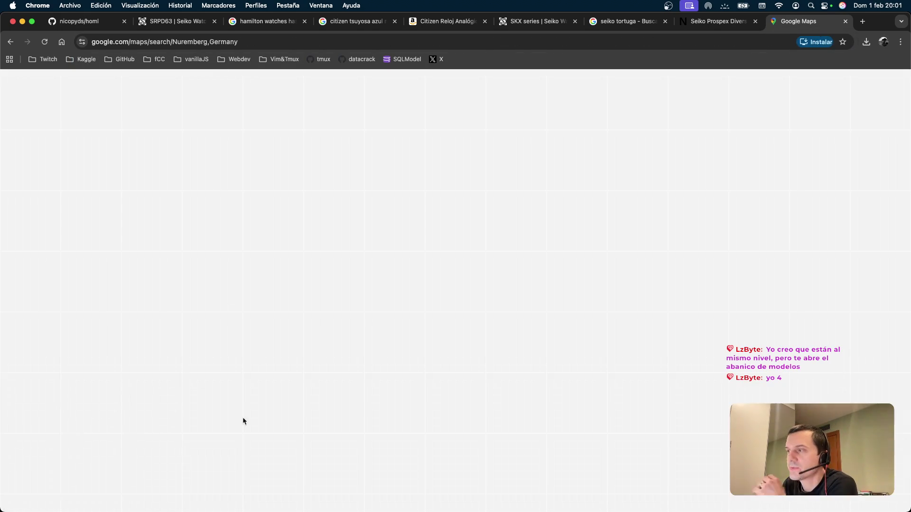
Step: Close the Nuremberg place panel and zoom and pan the satellite map southwest of the city
click(205, 86)
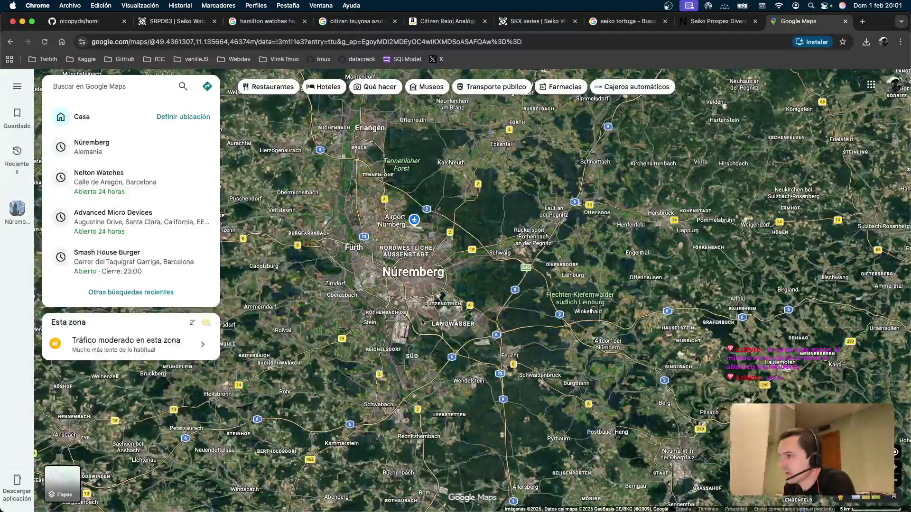
scroll(437, 302, up, 5)
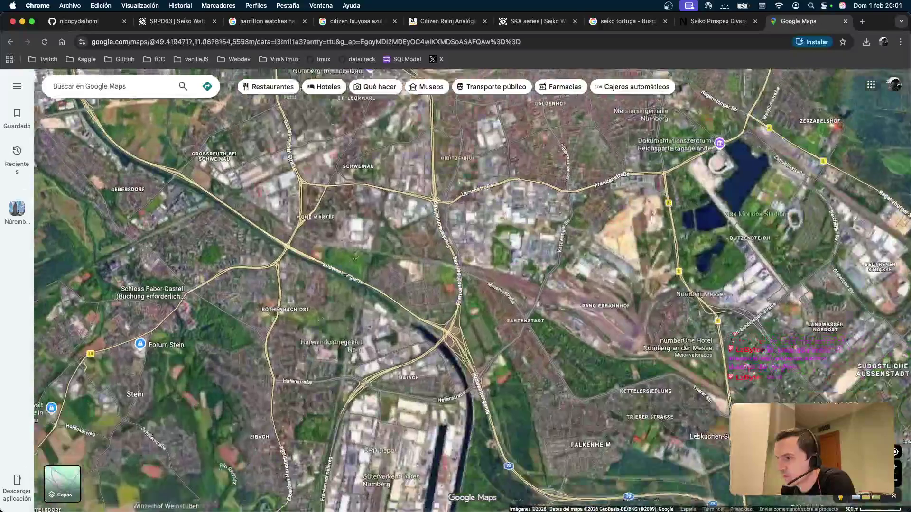
scroll(410, 284, down, 3)
scroll(417, 282, up, 3)
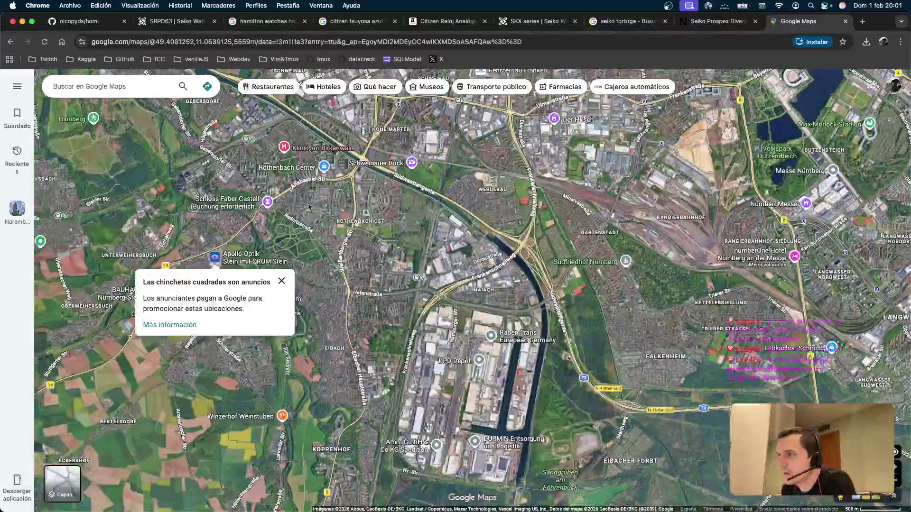
scroll(434, 279, left, 4)
scroll(434, 279, right, 5)
scroll(434, 279, down, 3)
scroll(190, 267, down, 2)
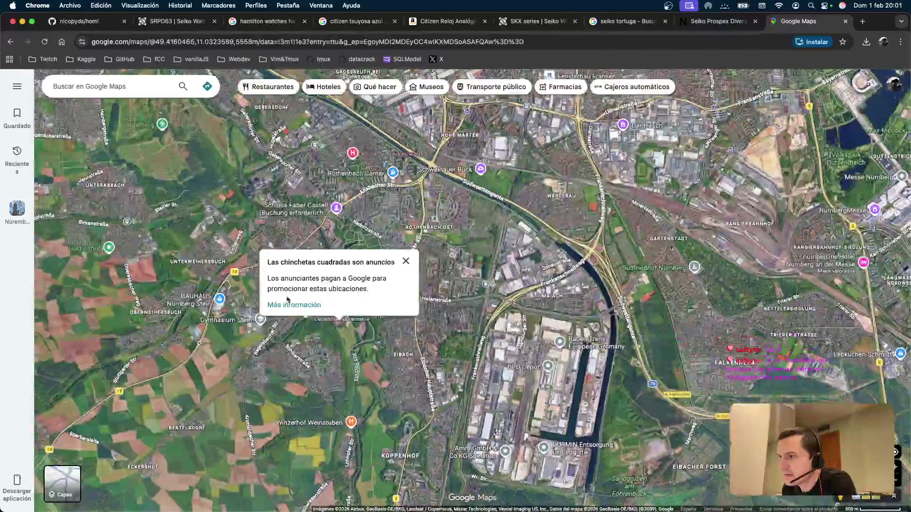
scroll(190, 267, right, 5)
scroll(274, 187, up, 3)
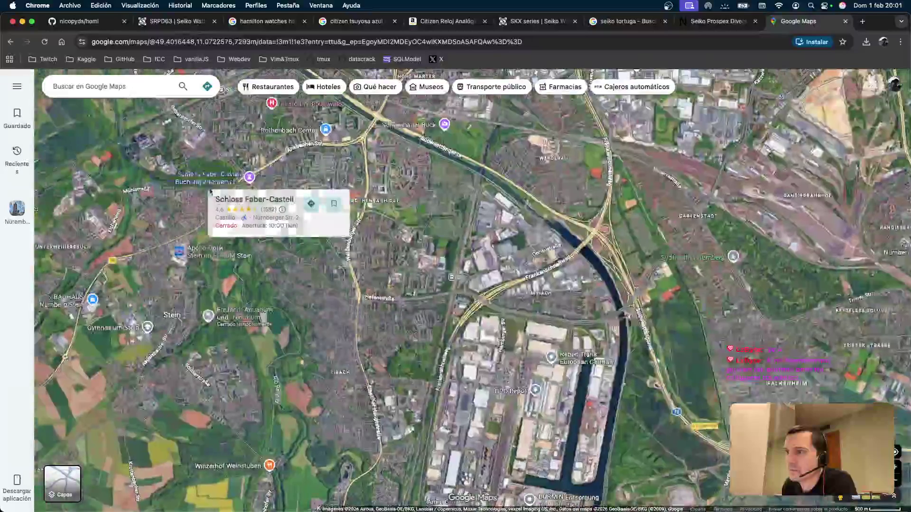
scroll(274, 188, up, 3)
scroll(296, 165, left, 2)
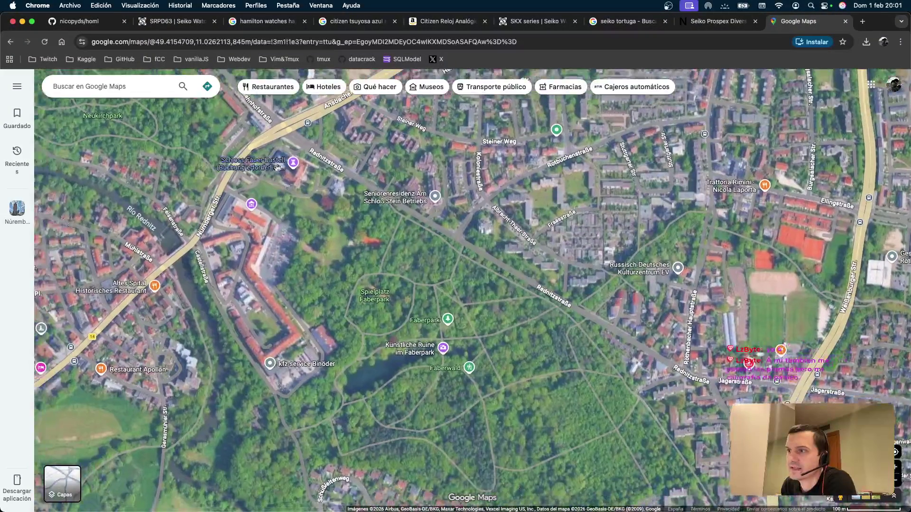
Step: Check the Schloss Faber-Castell details, selecting its name, then close the panel
click(294, 163)
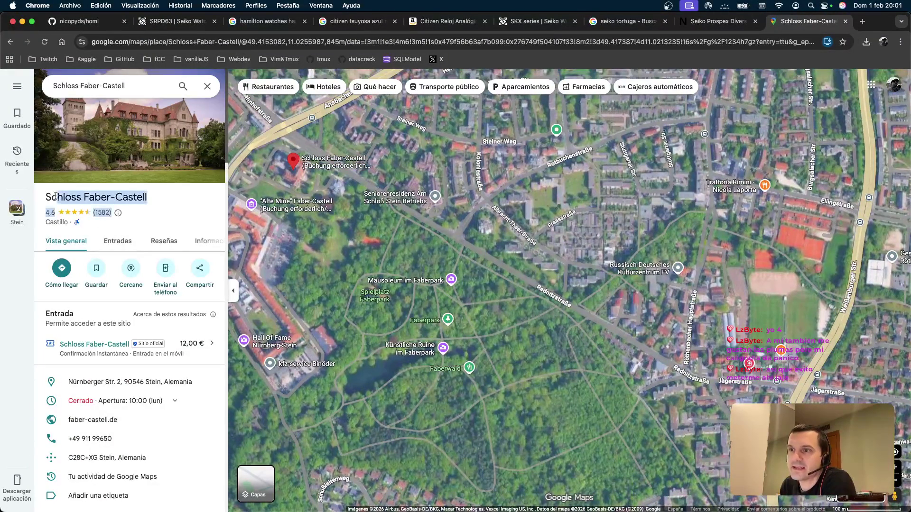
click(151, 210)
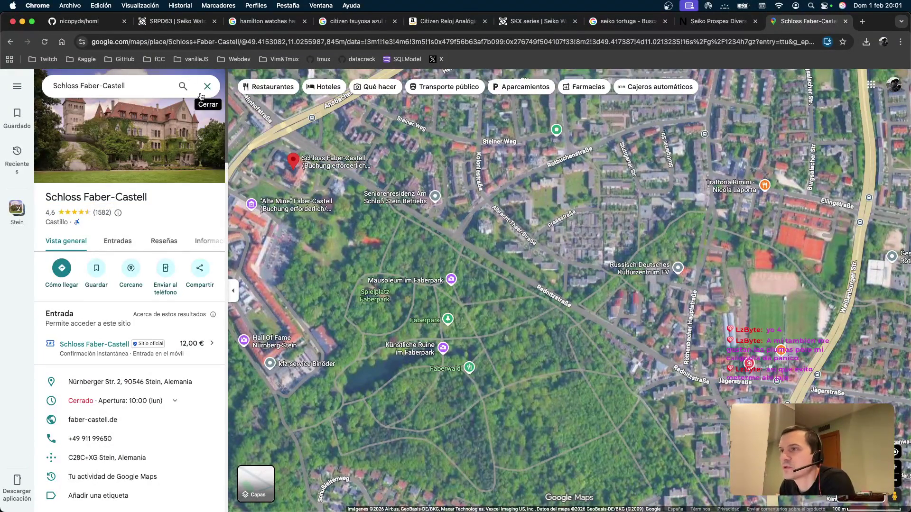
mouse_move(281, 203)
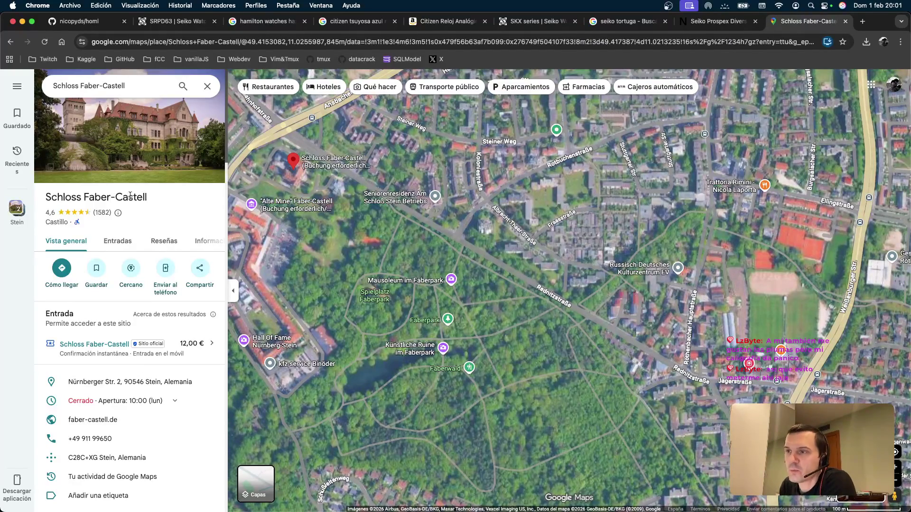
drag(150, 202, 91, 206)
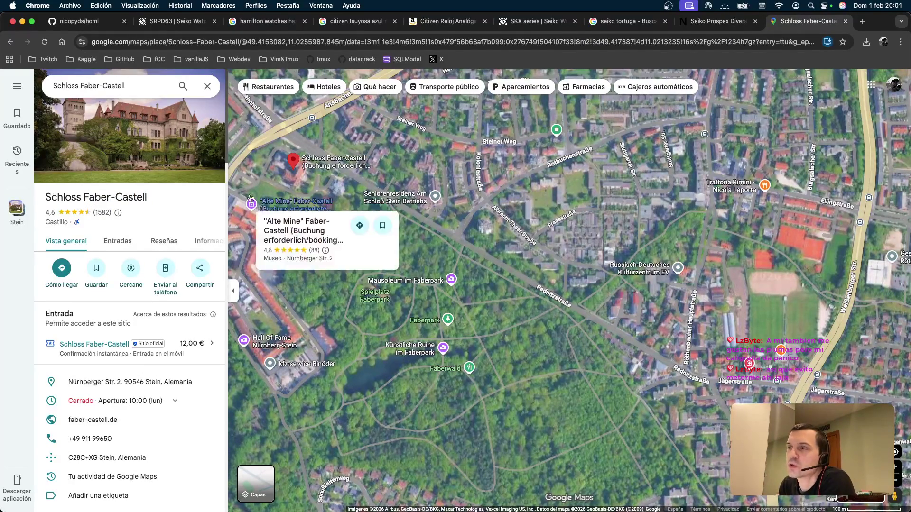
click(207, 86)
Step: Zoom back out over the Röthenbach area and close the Google Maps tab
scroll(267, 186, down, 5)
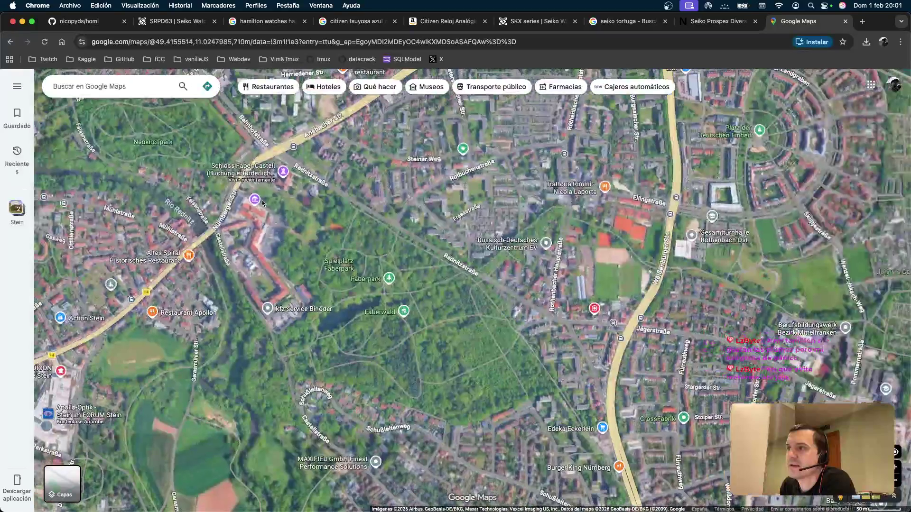
scroll(269, 210, down, 3)
scroll(375, 270, up, 5)
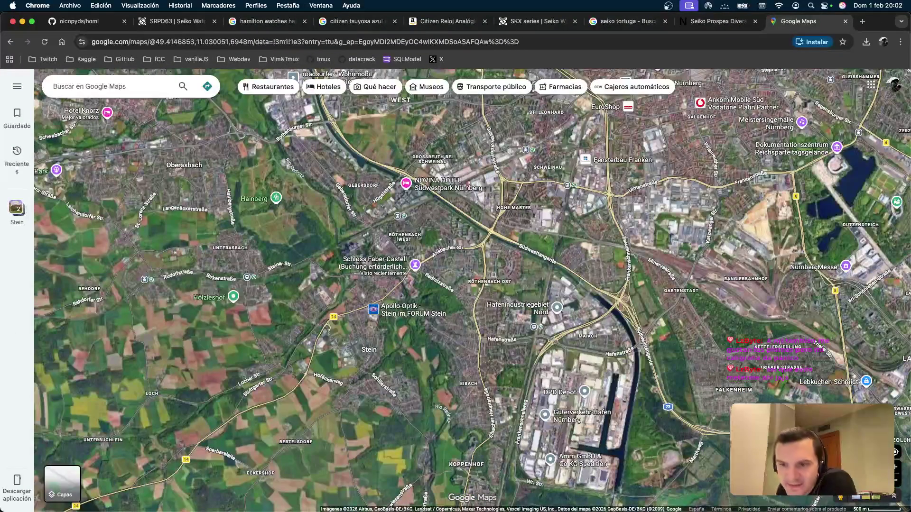
scroll(427, 217, up, 3)
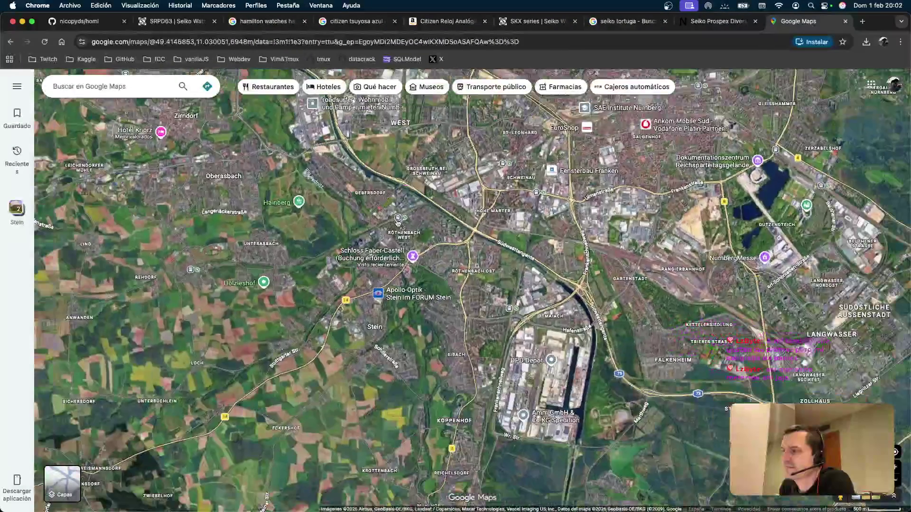
scroll(406, 216, up, 3)
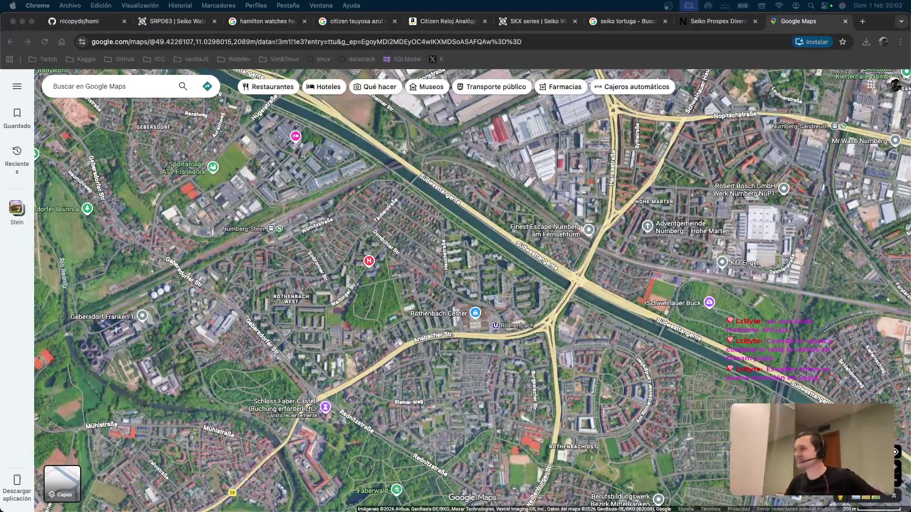
click(845, 21)
Step: Close the Seiko Prospex Divers, watch search, Hamilton and SRPD63 tabs, leaving only GitHub
click(845, 21)
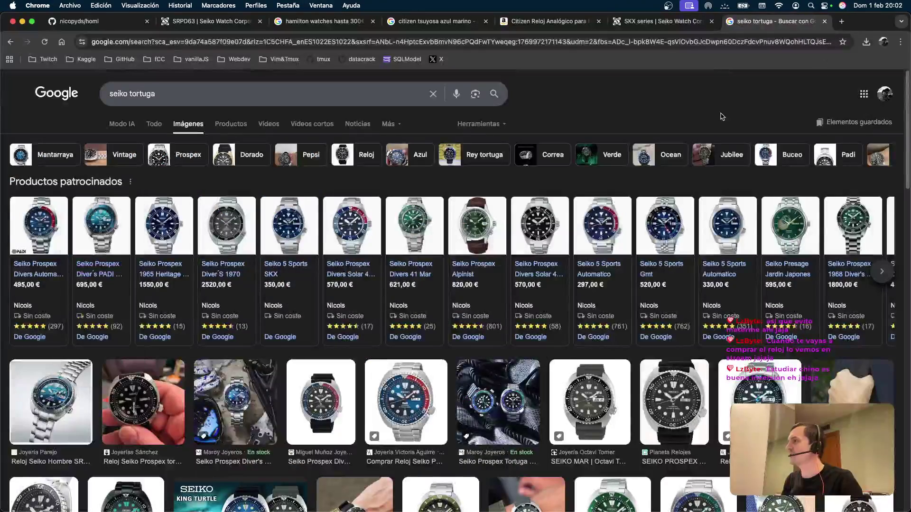
key(super+w)
key(super+w)
key(super+w)
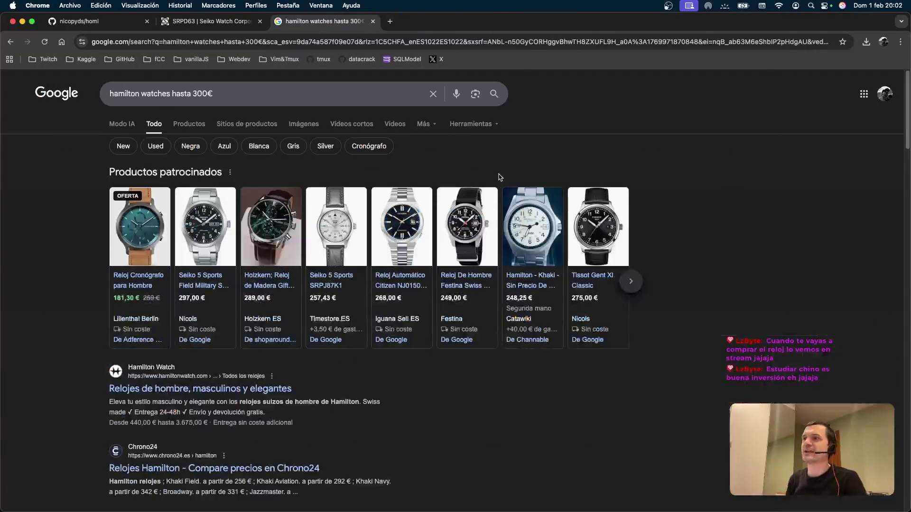
key(super+w)
key(super+w)
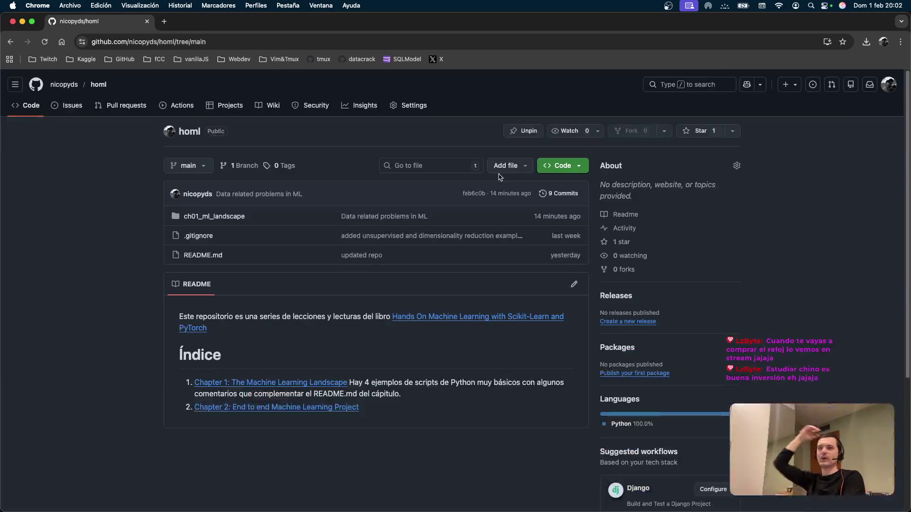
Step: Reload the homl repository page and select its web address
key(super+r)
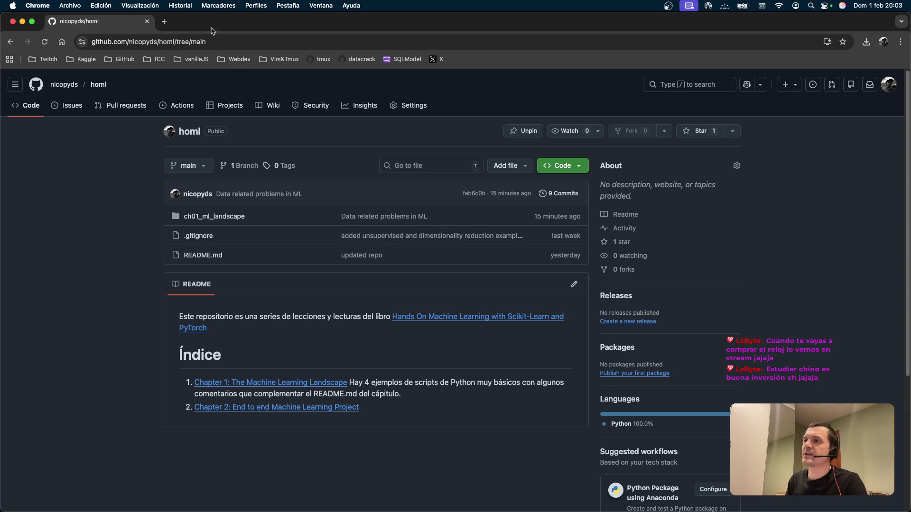
click(214, 42)
key(super+Tab)
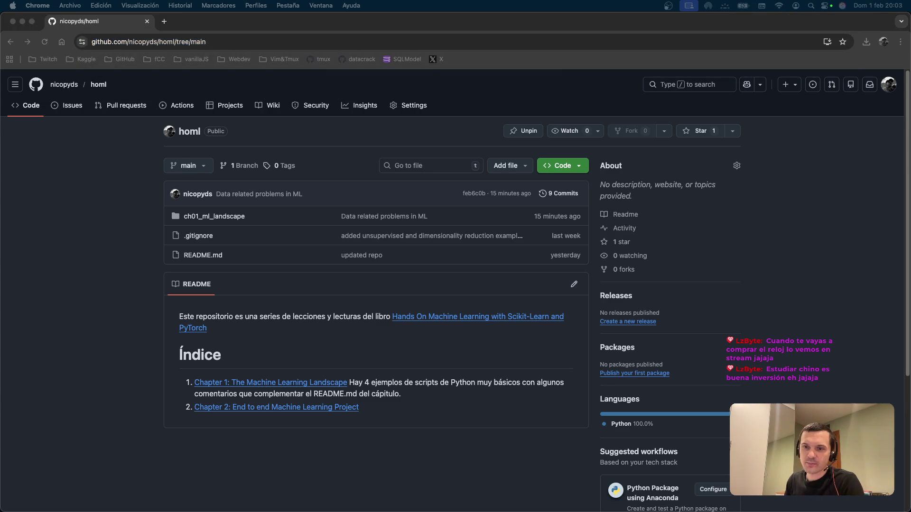
key(super+Tab)
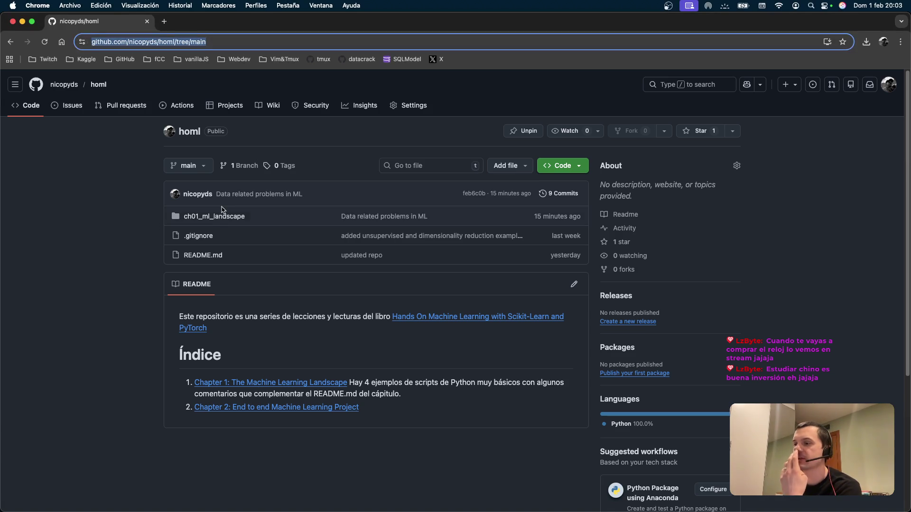